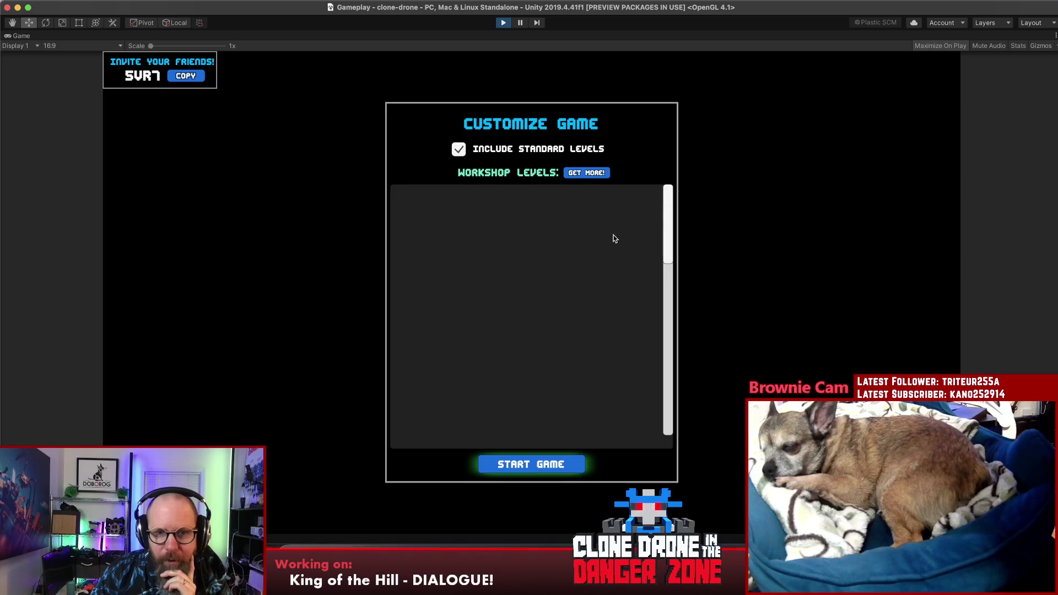
# Step: From Customize Game, use GET MORE! beside Workshop Levels to show Last Bot Standing workshop levels
pyautogui.click(585, 173)
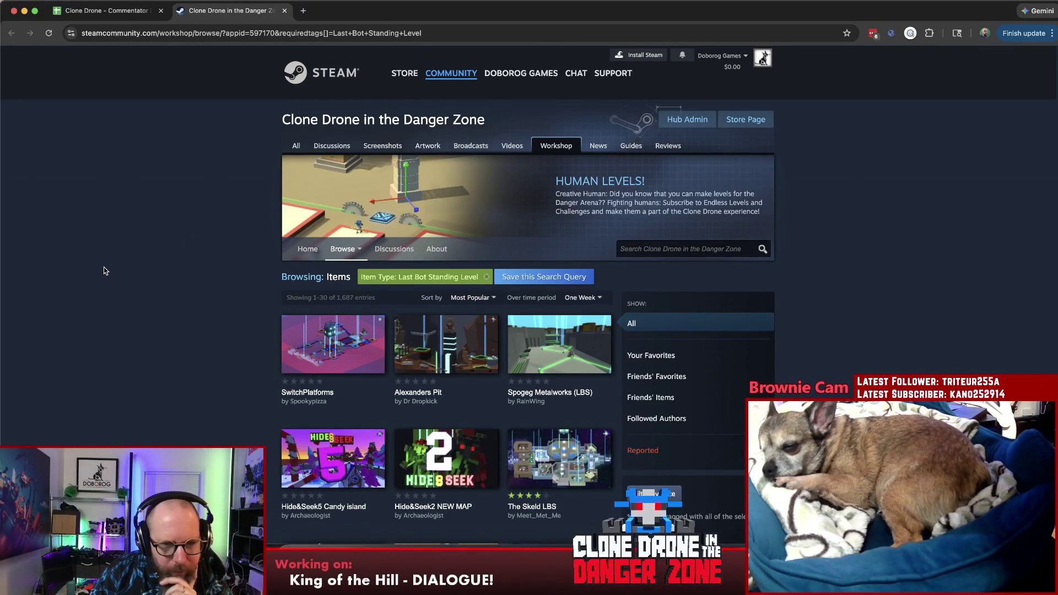
# Step: Browse down the Last Bot Standing workshop listing, then switch back to the running Unity game
pyautogui.scroll(-3, 105, 271)
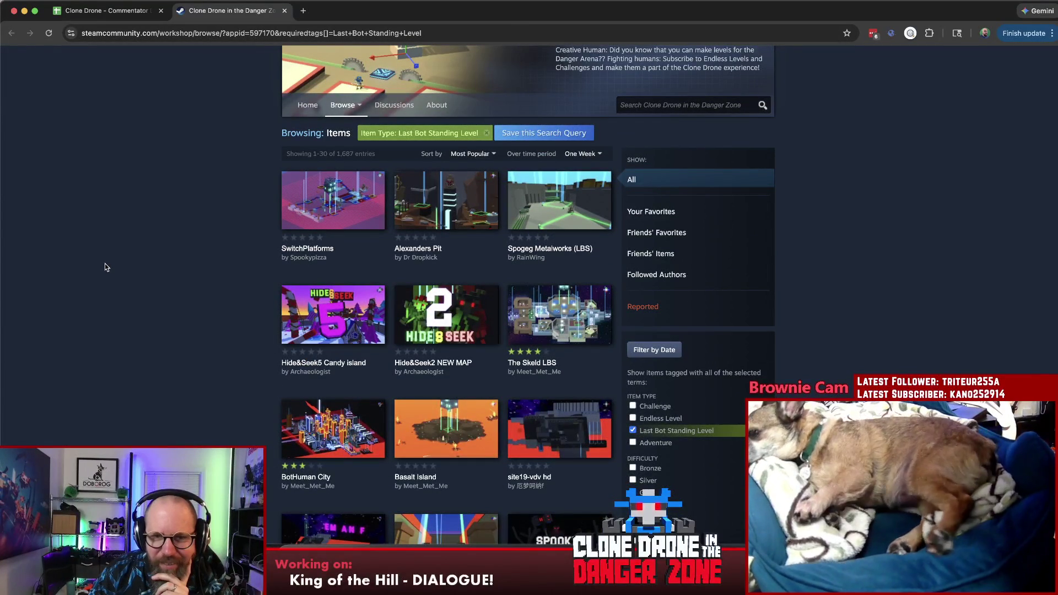
pyautogui.scroll(-1, 104, 263)
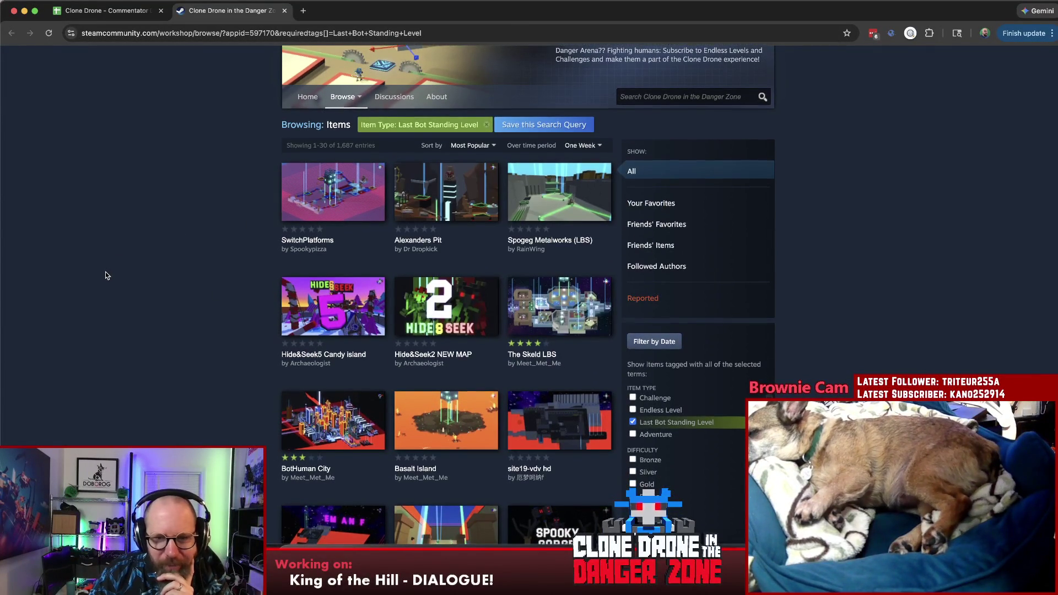
pyautogui.scroll(-3, 104, 273)
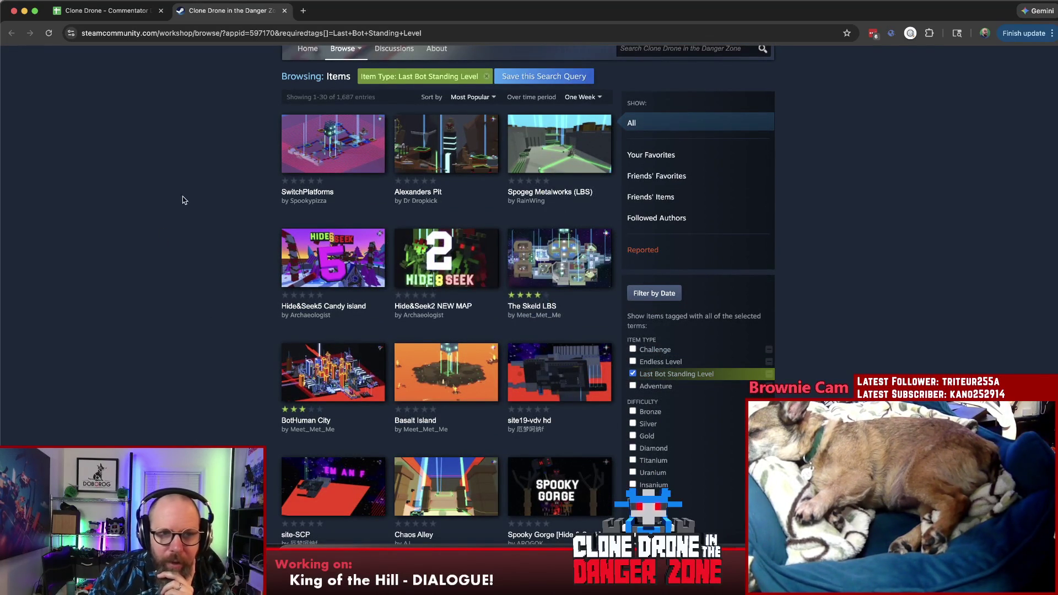
pyautogui.moveTo(345, 129)
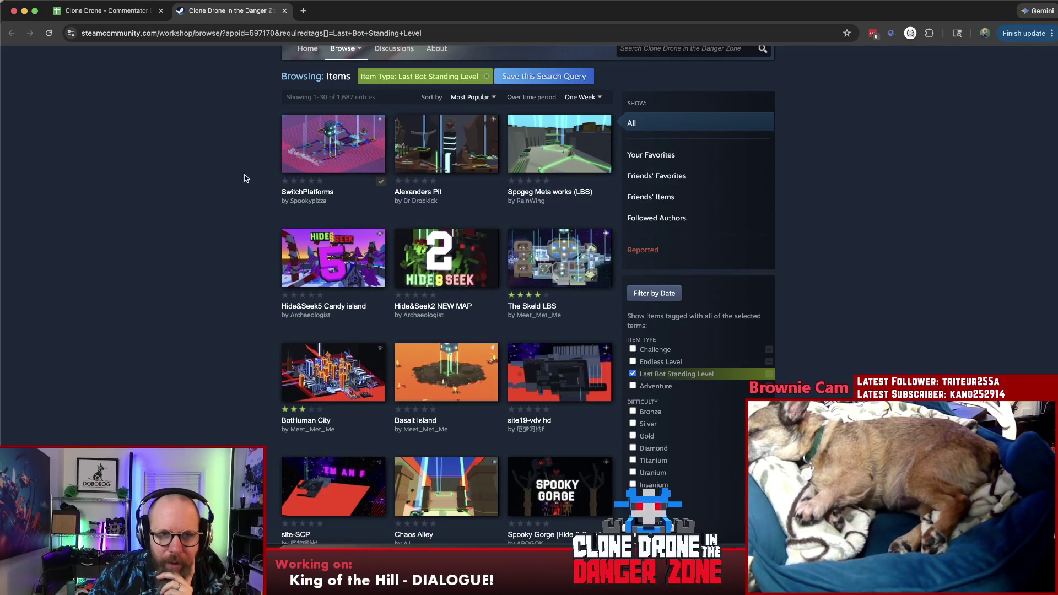
pyautogui.hotkey('ctrl', 'shift', 'Tab')
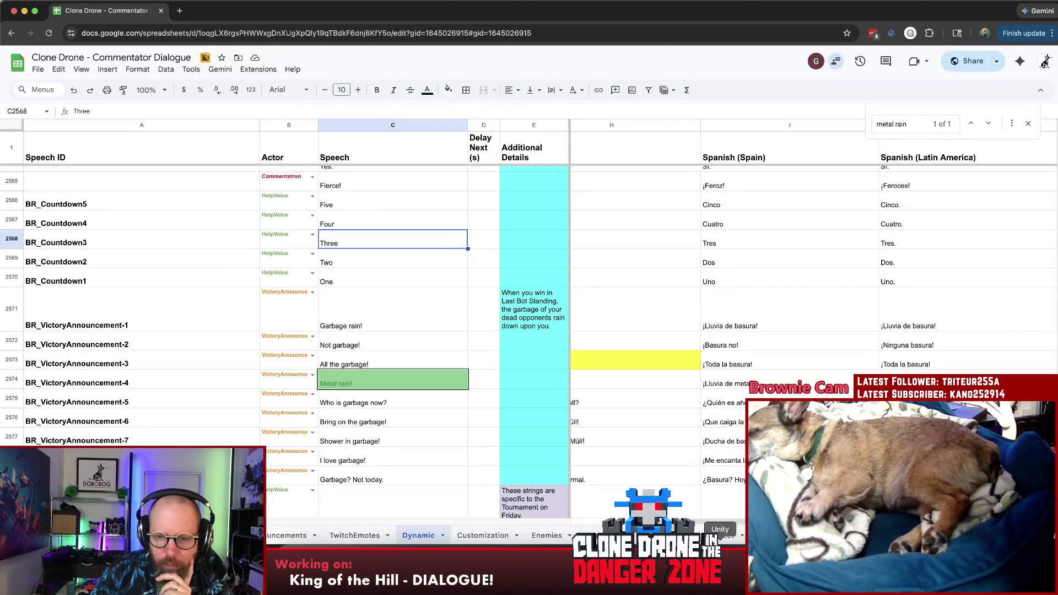
pyautogui.press('super+Tab')
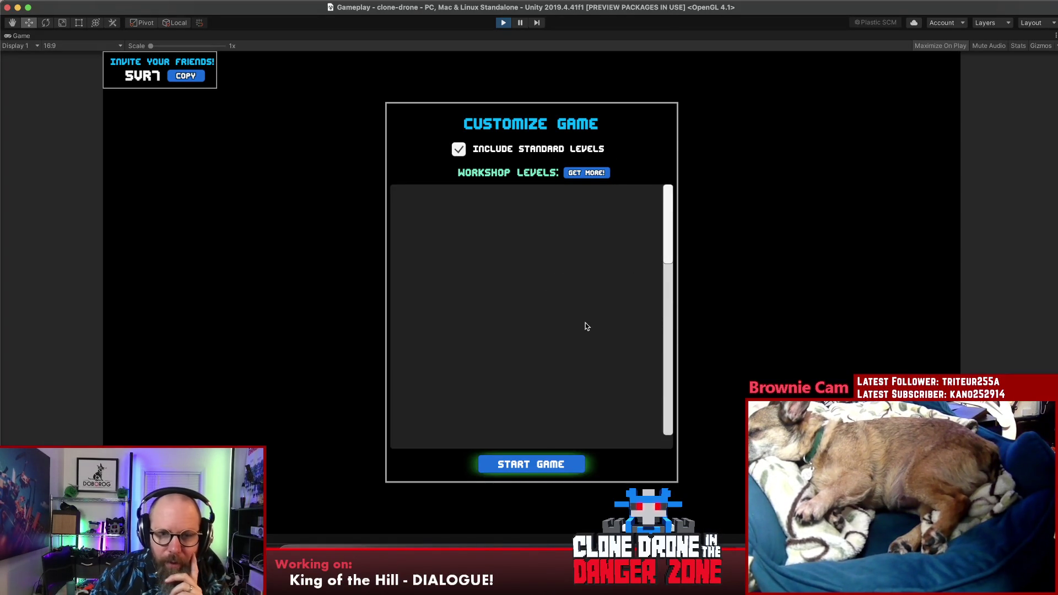
# Step: Start the game using only the standard levels, without any workshop levels
pyautogui.click(547, 475)
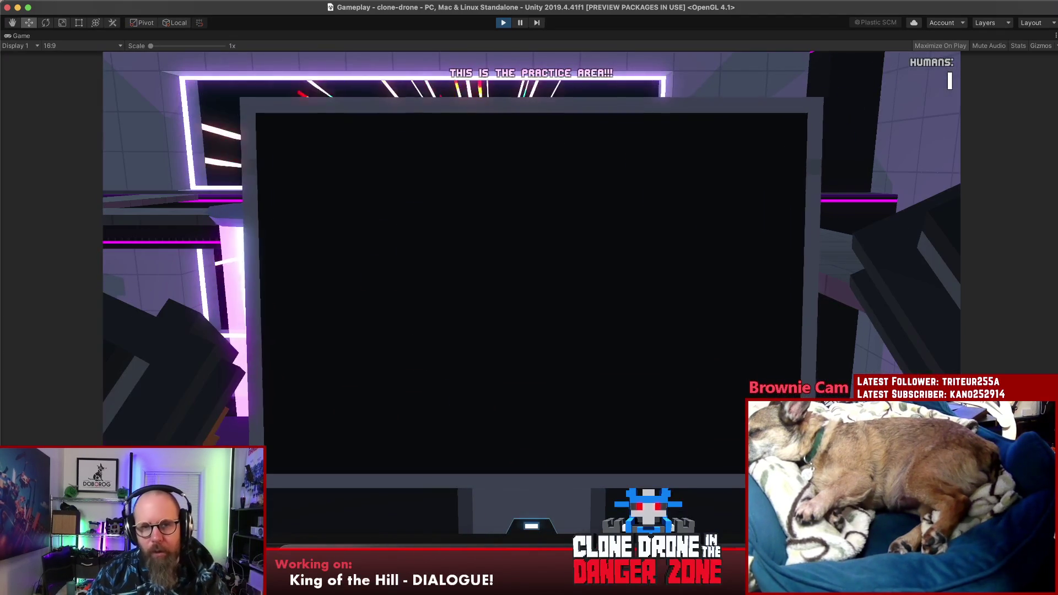
pyautogui.press('Escape')
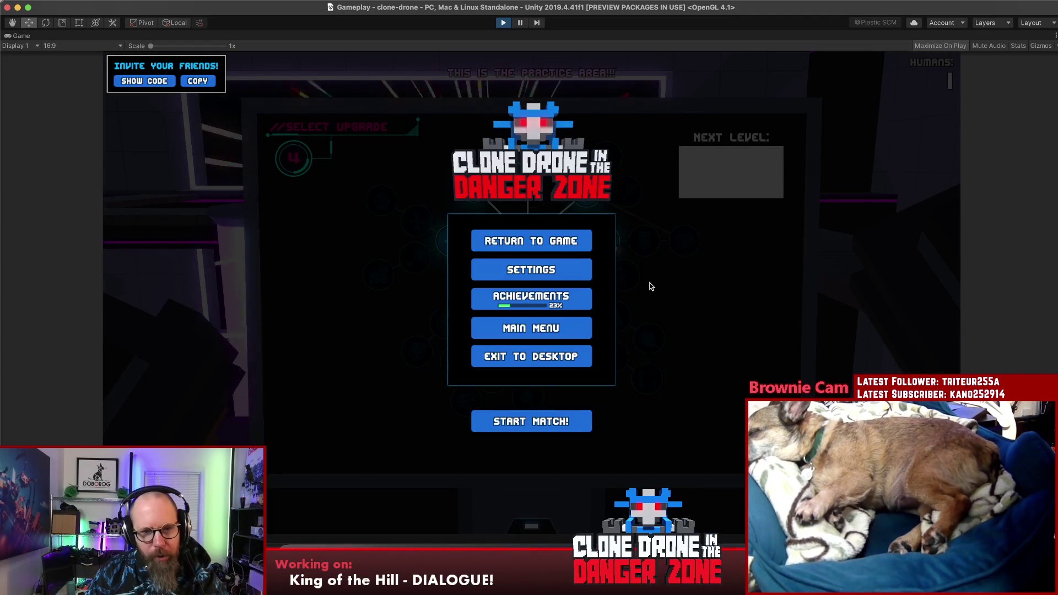
pyautogui.press('Escape')
pyautogui.press('Escape')
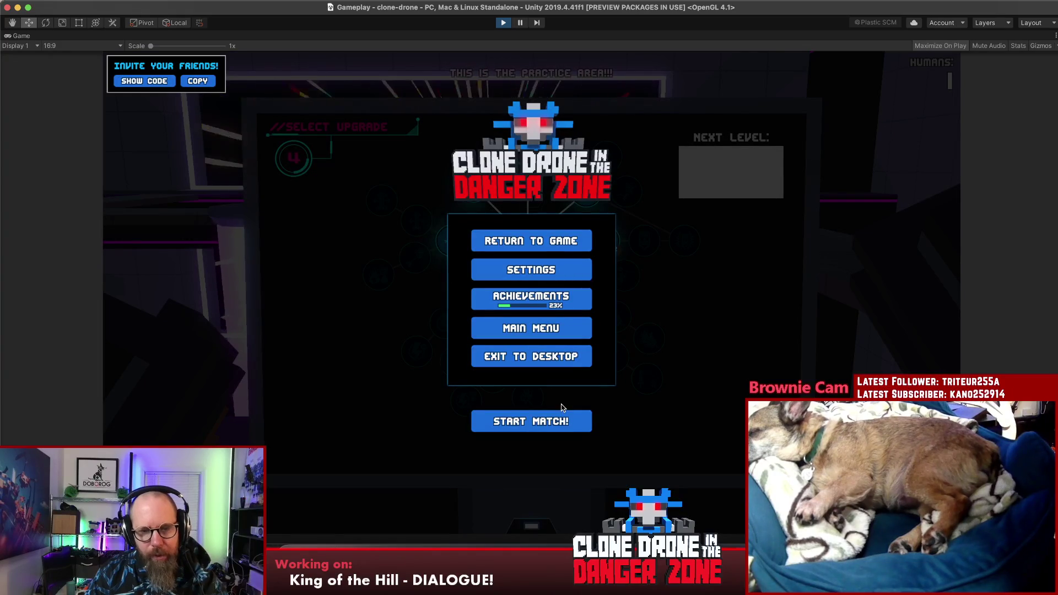
# Step: Start the match, pick an upgrade, then pause and quit to the main menu
pyautogui.click(574, 421)
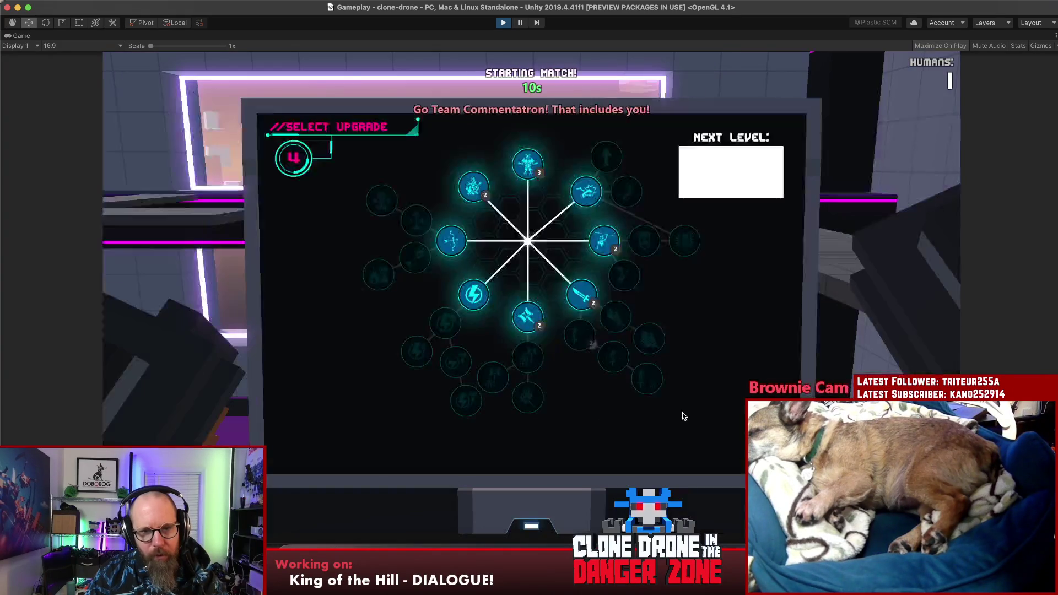
pyautogui.click(582, 295)
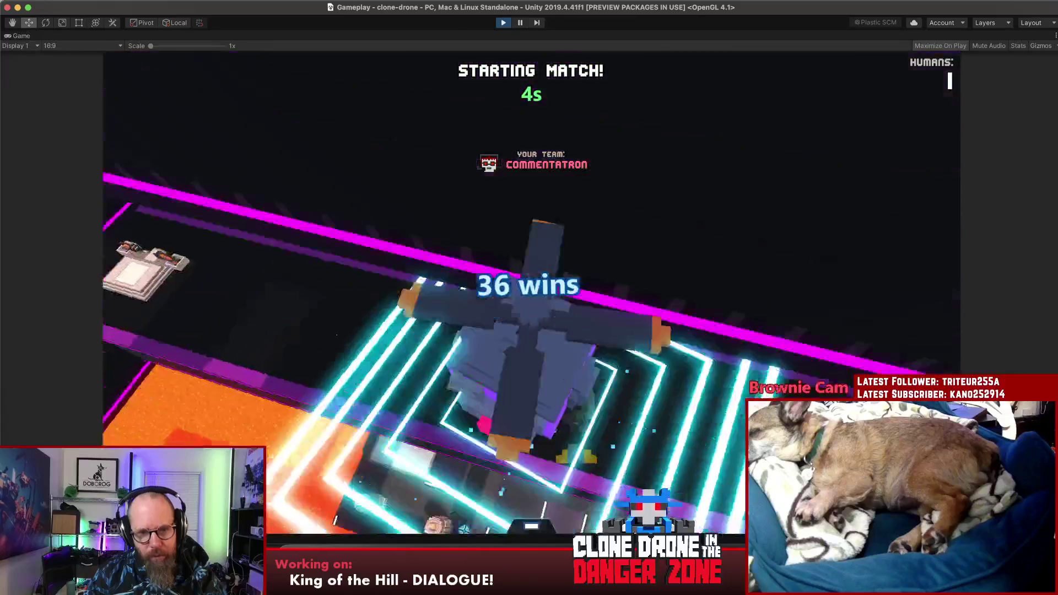
pyautogui.press('Escape')
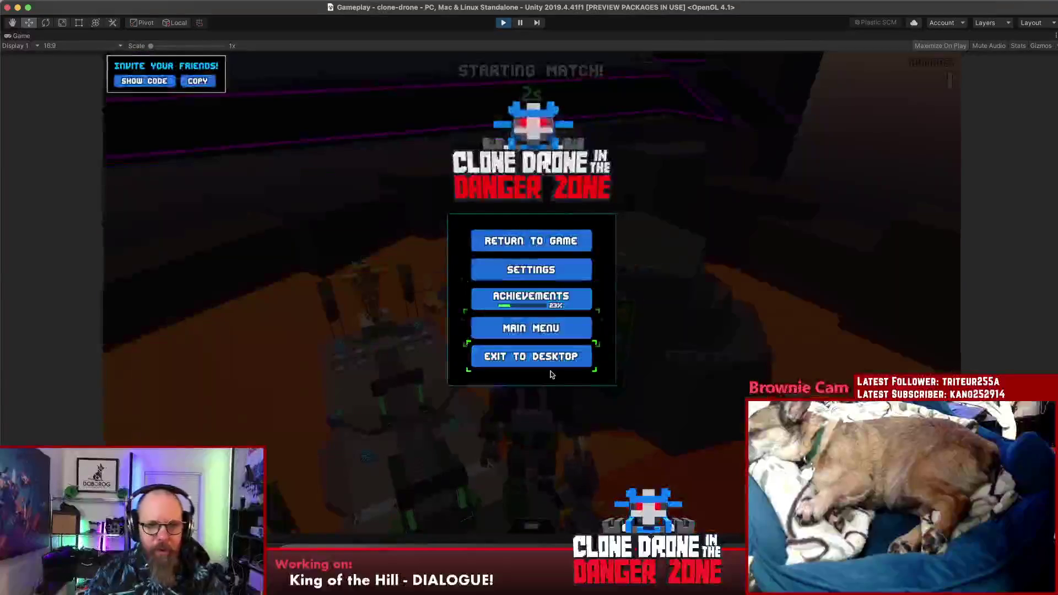
pyautogui.click(579, 329)
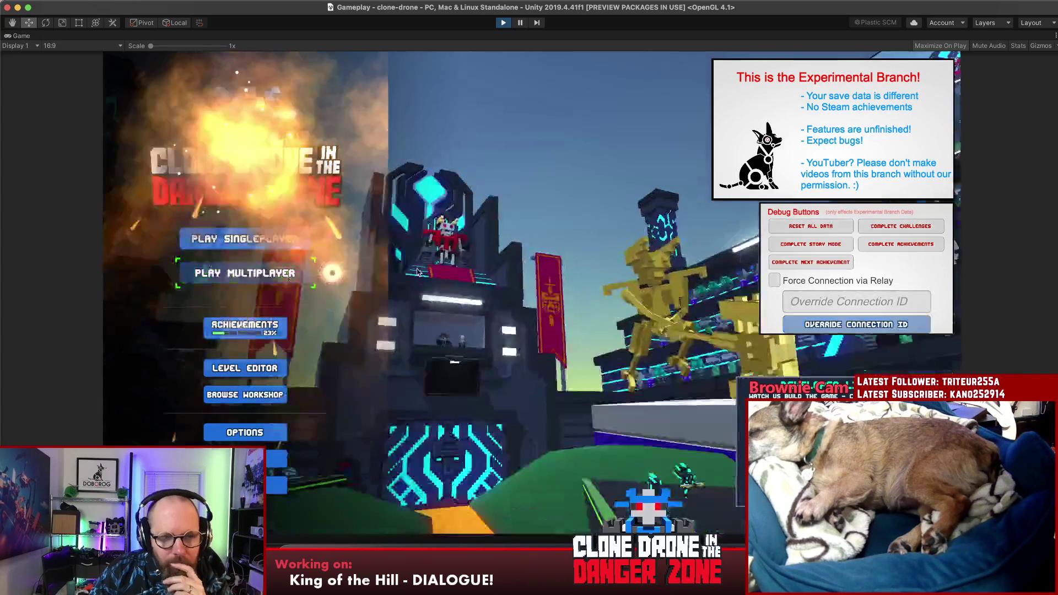
# Step: Create a private Last Bot Standing match, then use GET MORE! to fetch more workshop levels
pyautogui.click(244, 273)
pyautogui.click(789, 259)
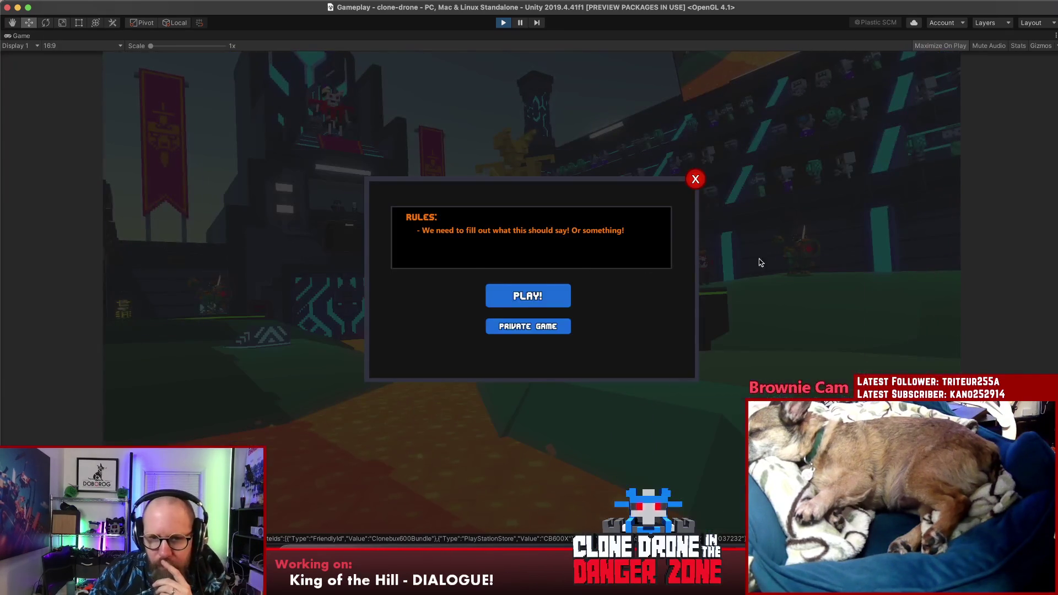
pyautogui.click(544, 329)
pyautogui.click(482, 349)
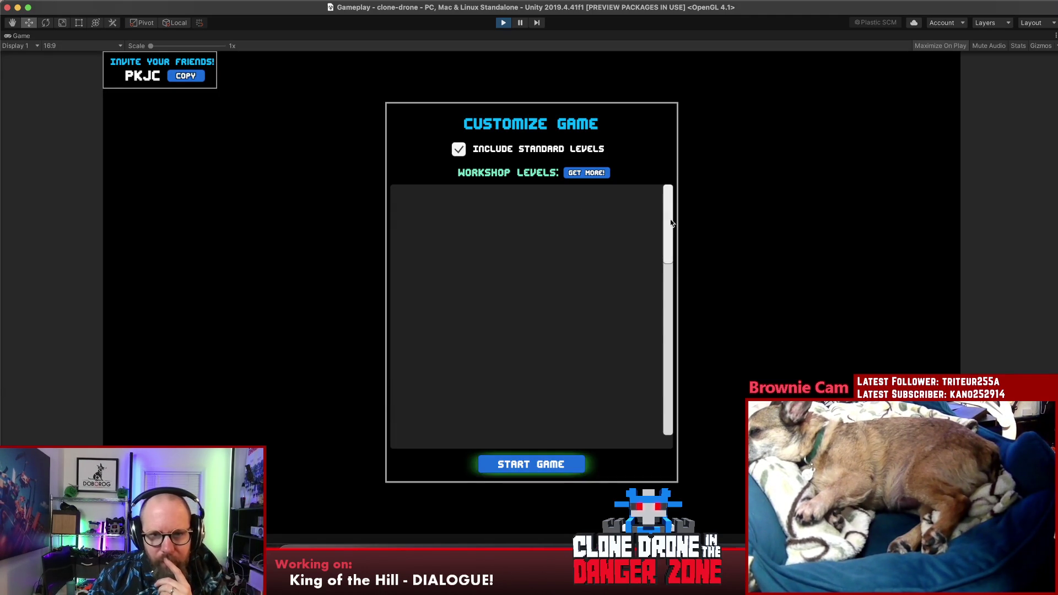
pyautogui.click(607, 172)
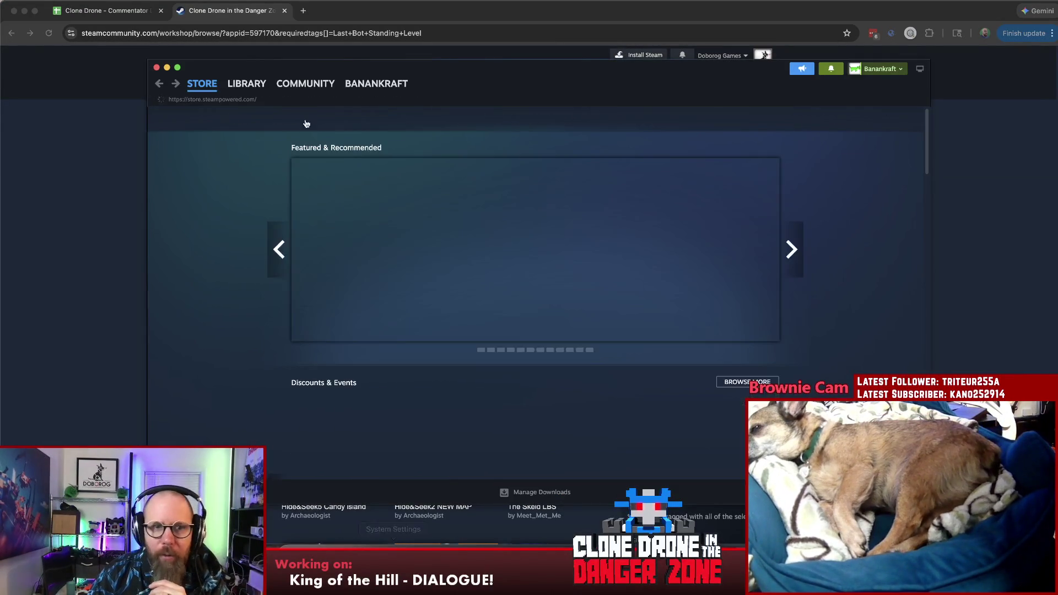
# Step: In the Steam Library, open Clone Drone's Workshop filtered to Last Bot Standing Level items
pyautogui.click(246, 84)
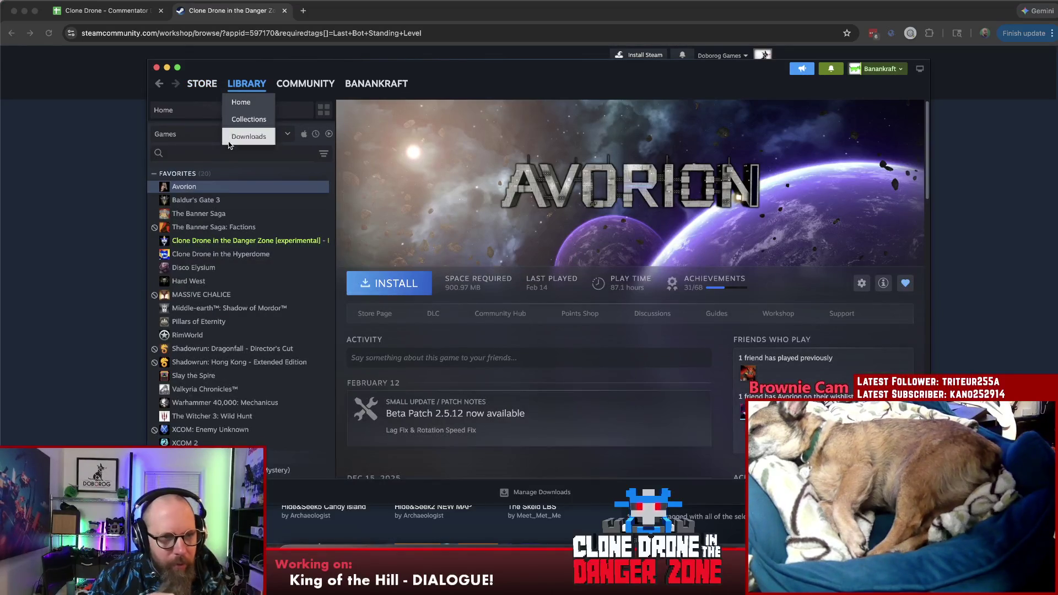
pyautogui.click(242, 241)
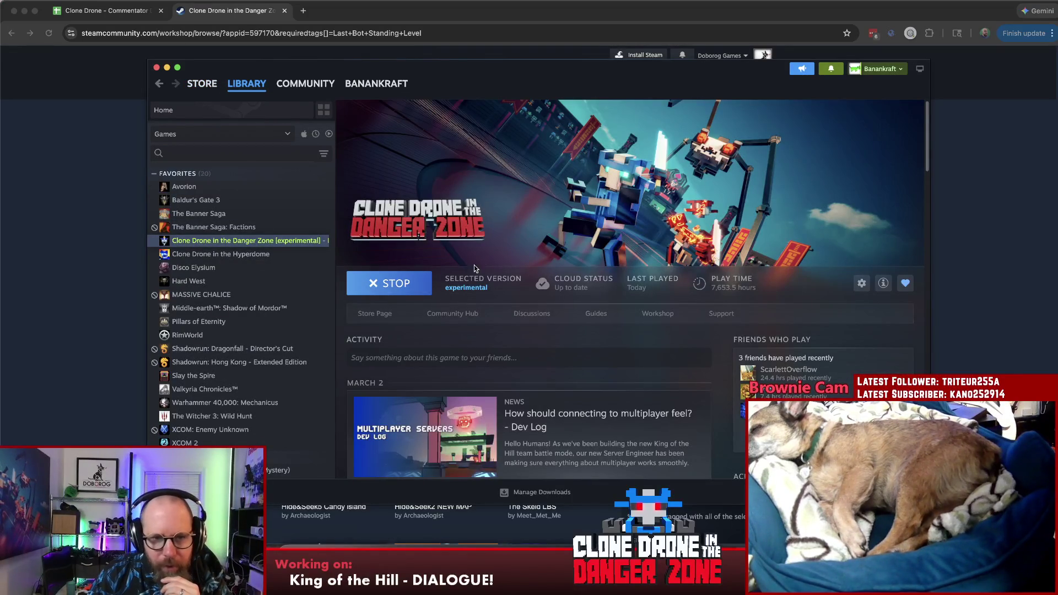
pyautogui.click(657, 314)
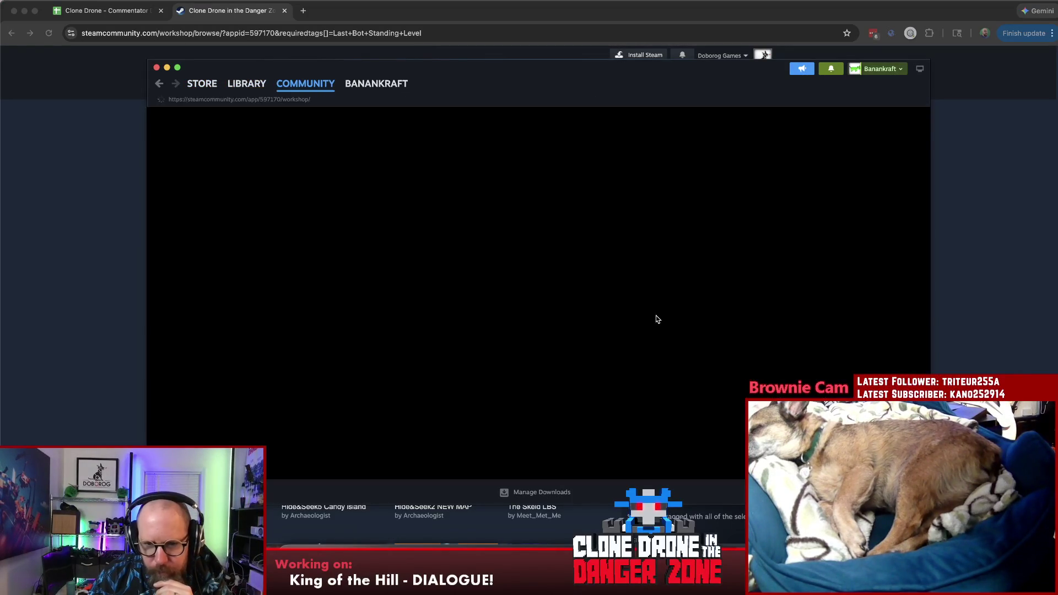
pyautogui.scroll(-2, 716, 376)
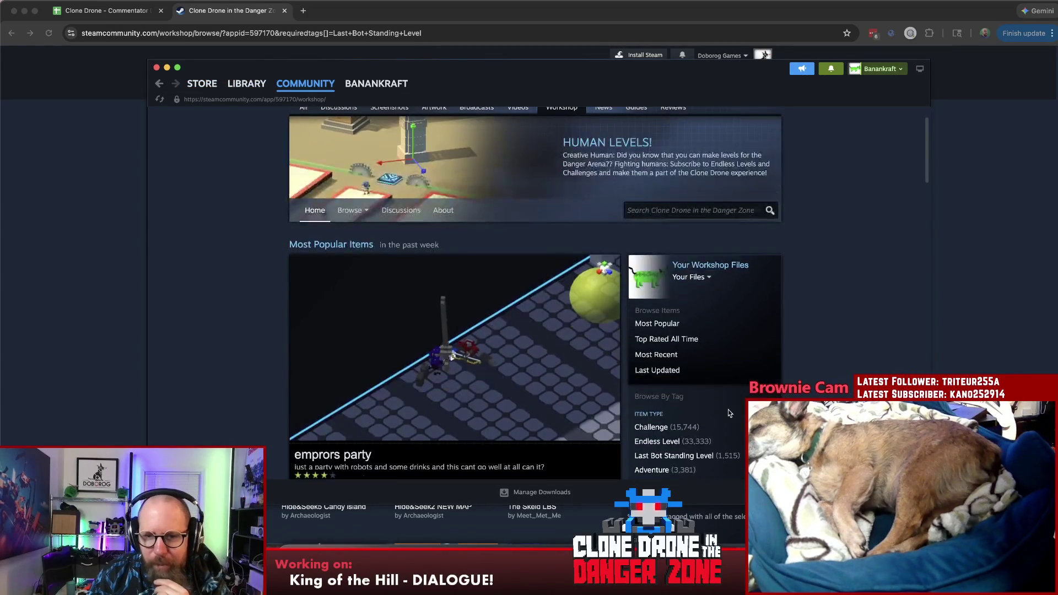
pyautogui.click(704, 458)
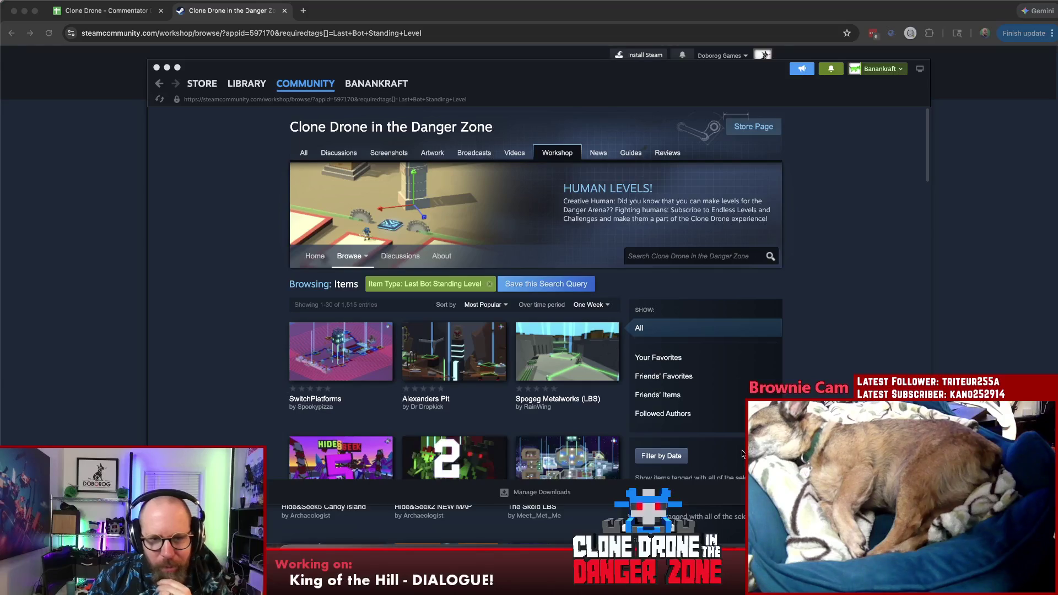
# Step: Subscribe to SwitchPlatforms and Alexanders Pit, then return to the Unity game
pyautogui.click(385, 373)
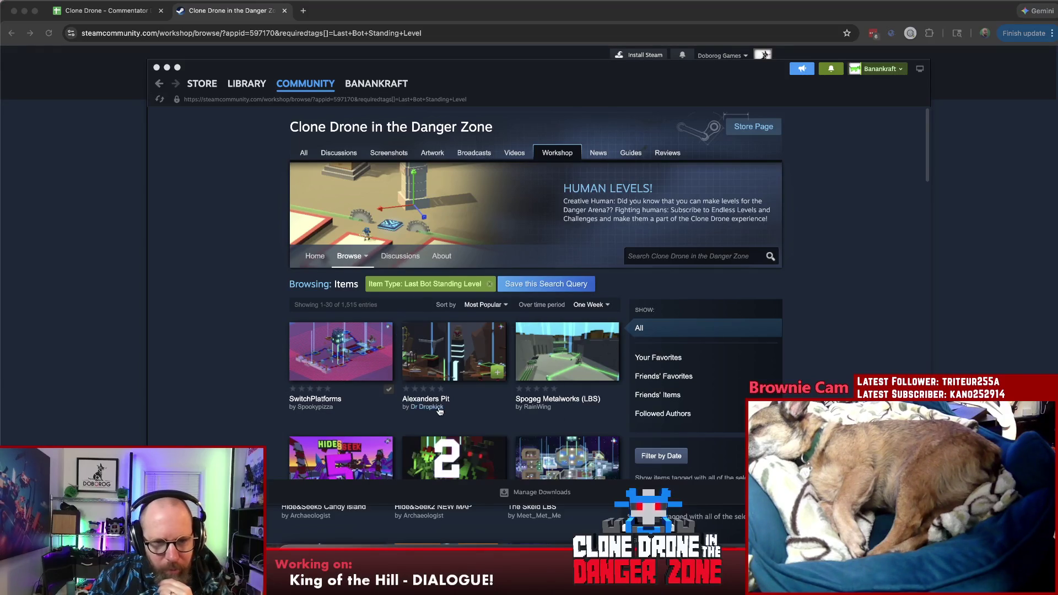
pyautogui.click(499, 374)
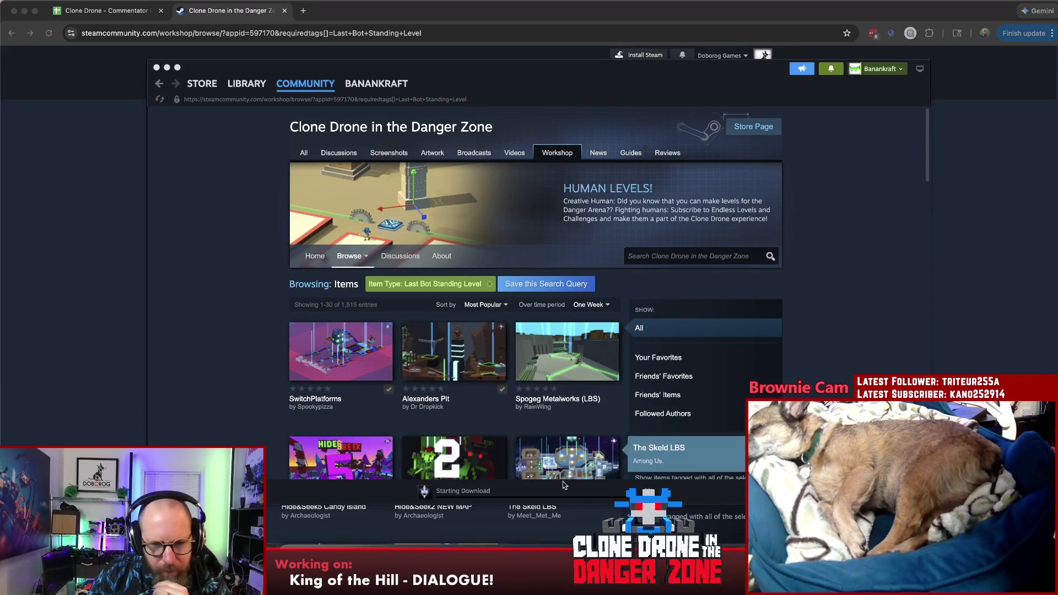
pyautogui.click(720, 568)
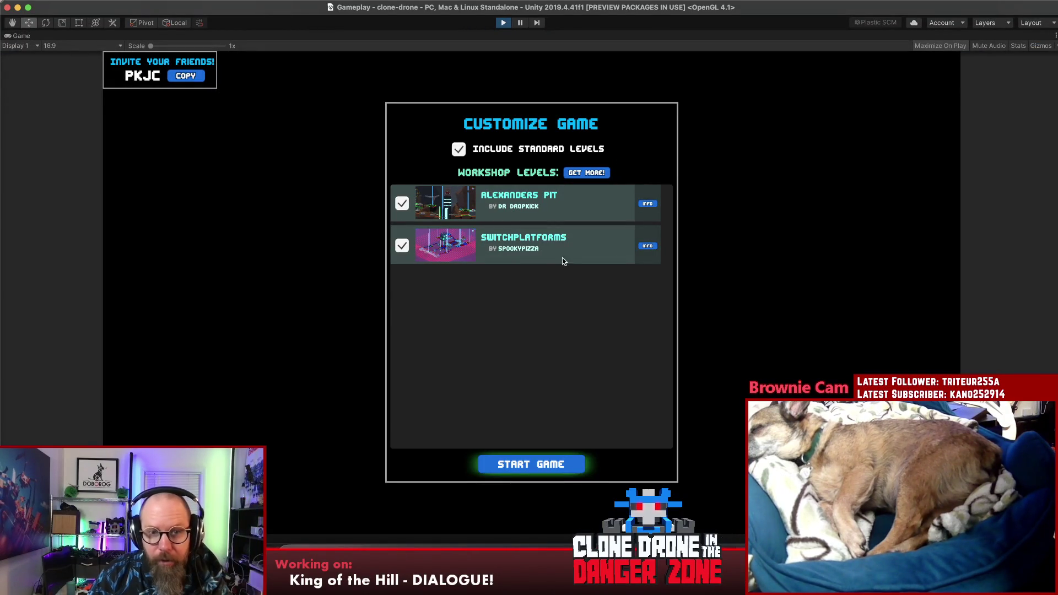
# Step: Start the private game with Alexanders Pit and SwitchPlatforms both ticked
pyautogui.click(528, 466)
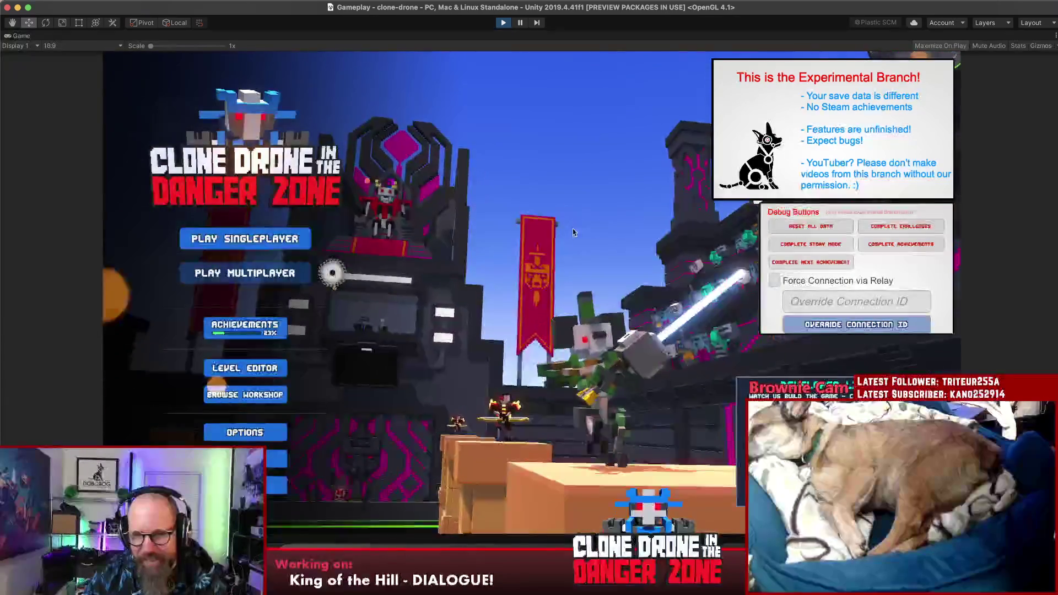
# Step: Create a new private match in the Private Duels mode
pyautogui.click(288, 273)
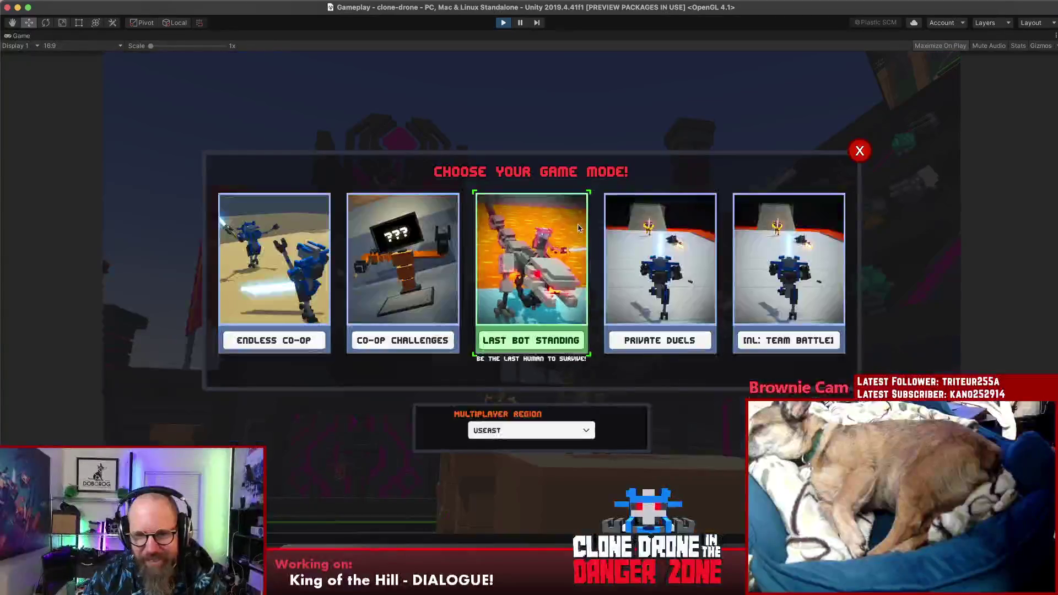
pyautogui.click(788, 264)
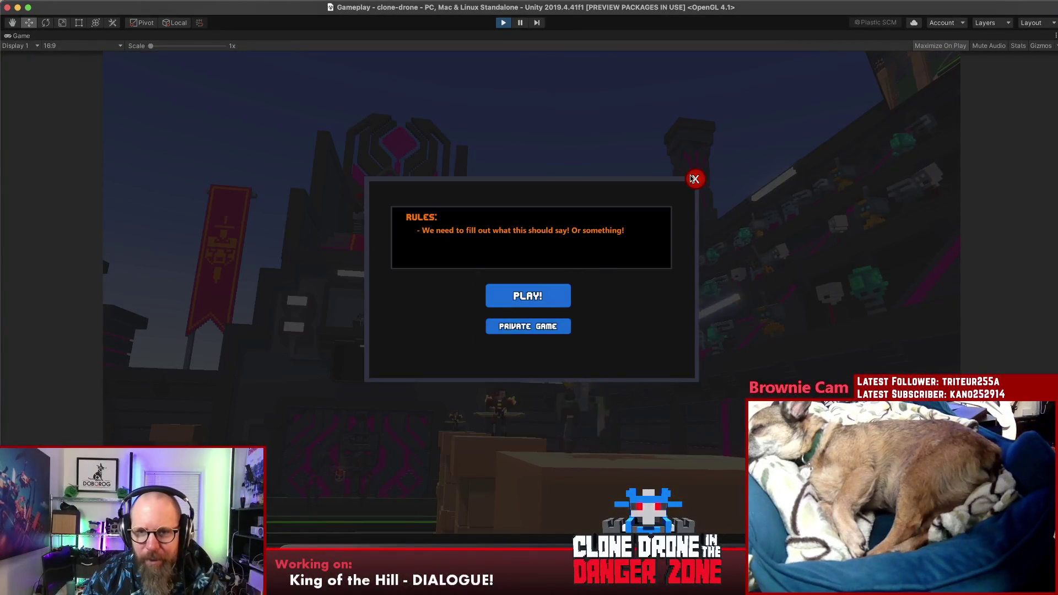
pyautogui.click(717, 303)
pyautogui.click(690, 284)
pyautogui.click(469, 275)
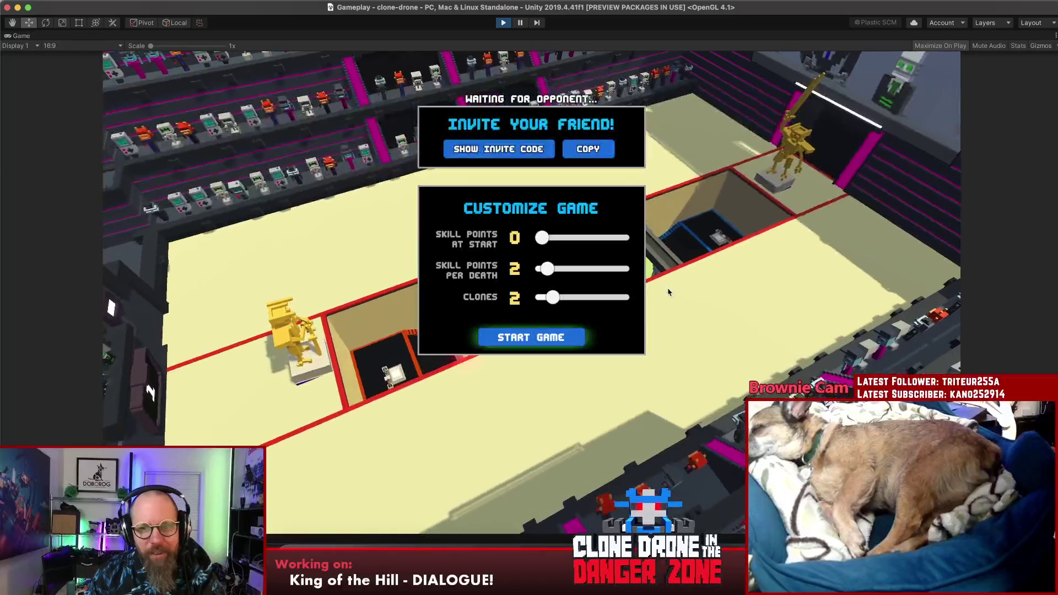
# Step: Leave the duel lobby for the main menu and reopen the multiplayer mode choices
pyautogui.press('Escape')
pyautogui.click(566, 329)
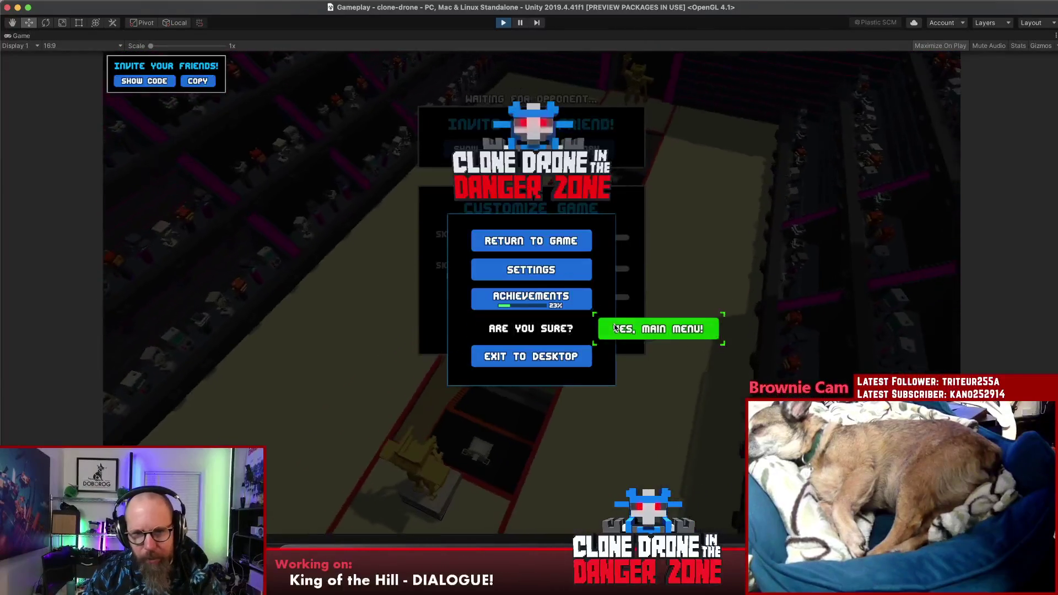
pyautogui.click(656, 329)
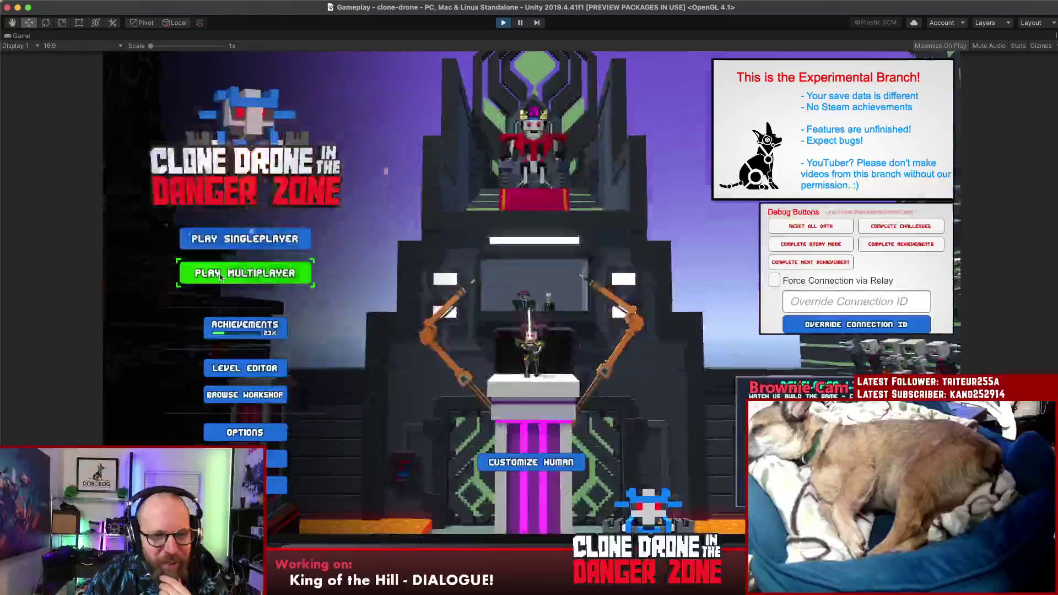
pyautogui.click(187, 273)
# Step: Create a private Last Bot Standing match and start it with Alexanders Pit and Switchplatforms
pyautogui.click(554, 261)
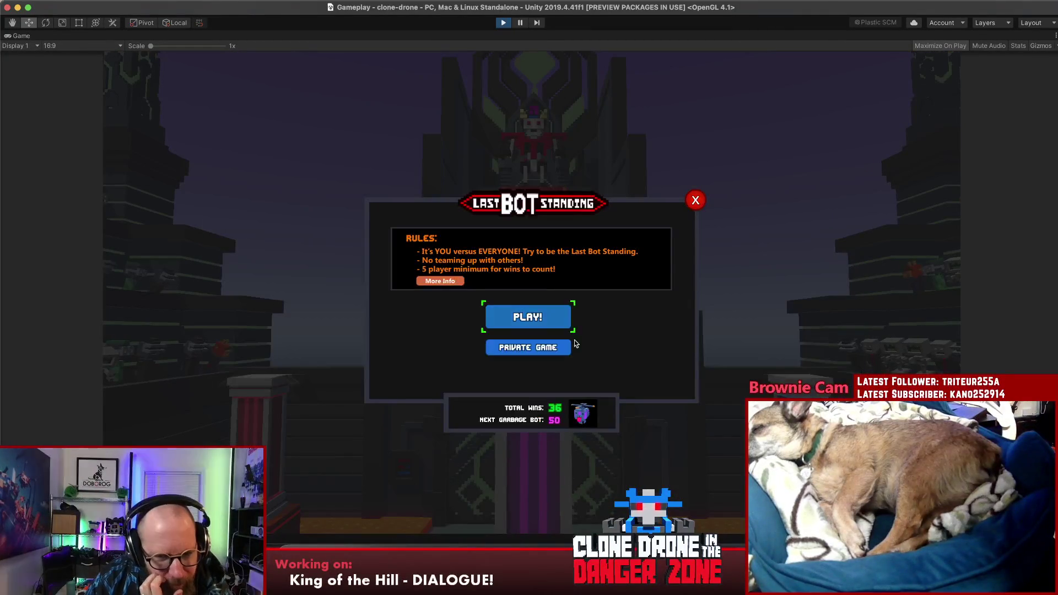
pyautogui.click(561, 348)
pyautogui.click(485, 371)
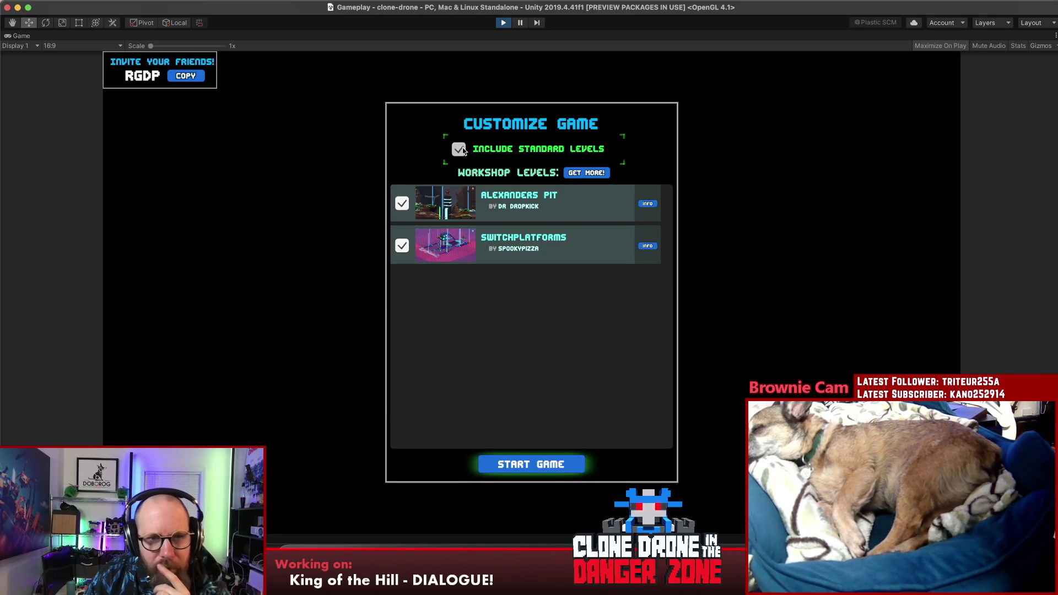
pyautogui.click(554, 469)
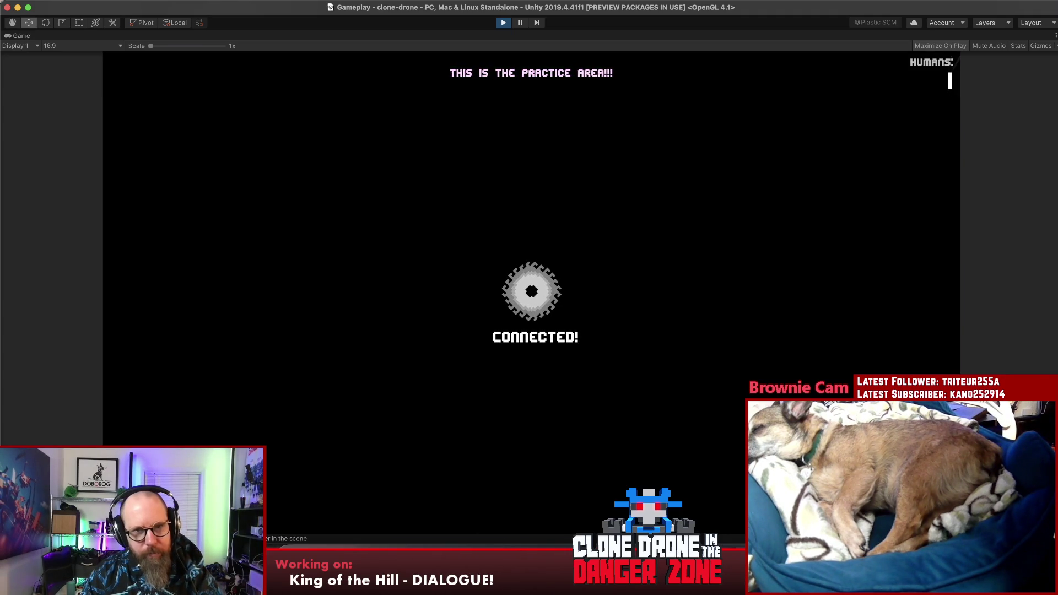
# Step: Start the match from the pause menu and take the Hammer Size II upgrade
pyautogui.press('Escape')
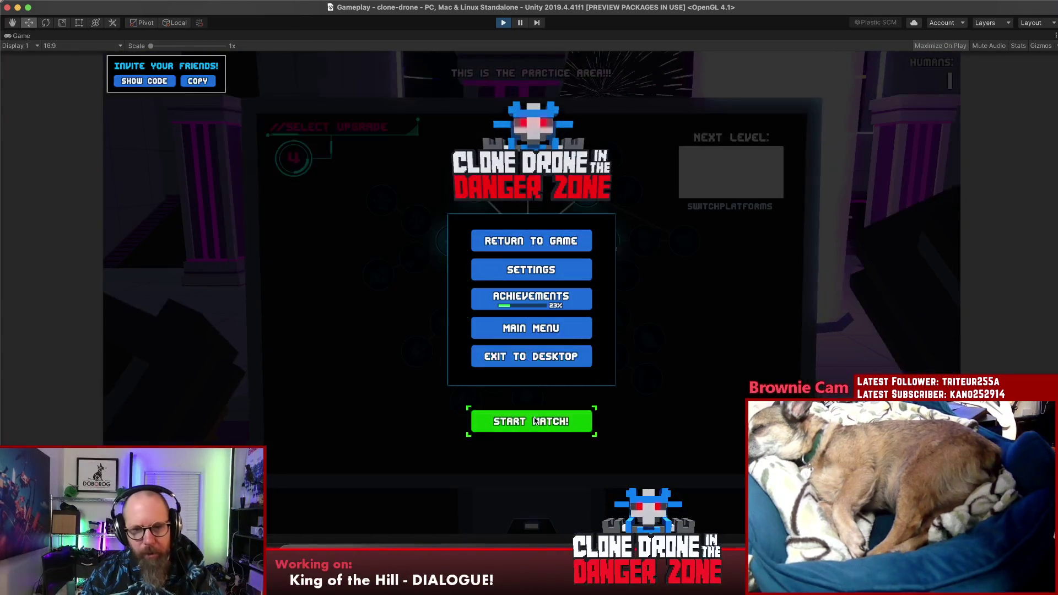
pyautogui.click(535, 421)
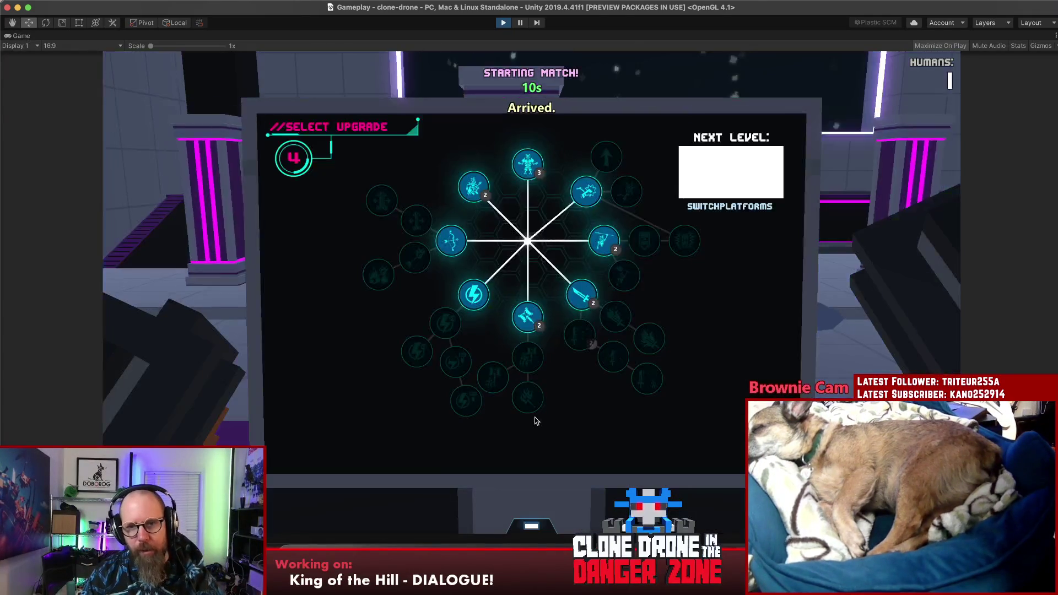
pyautogui.click(486, 377)
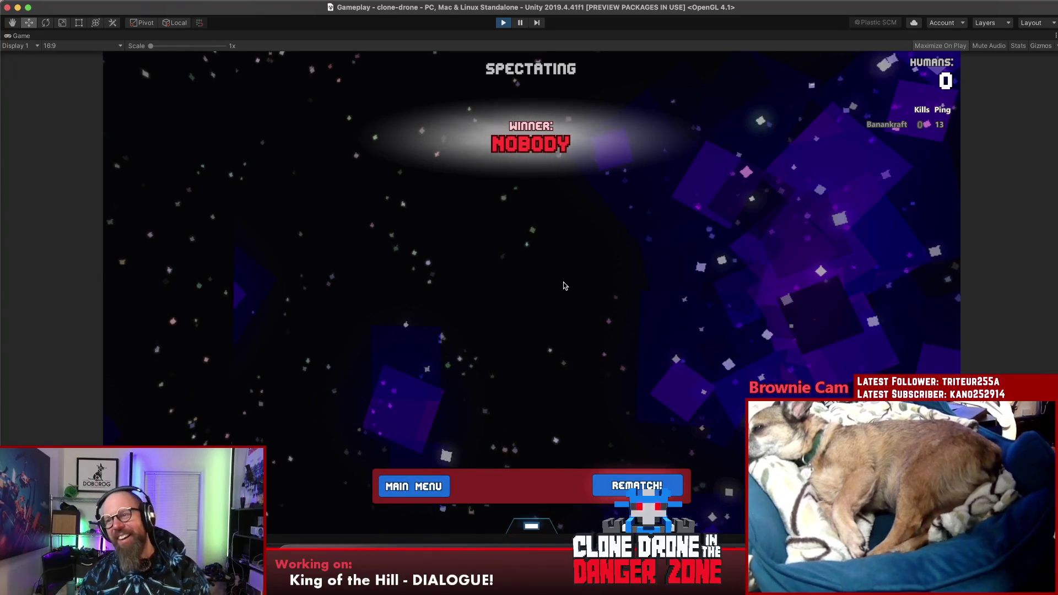
# Step: Return to the main menu and view the Private Duels mode's rules
pyautogui.click(440, 485)
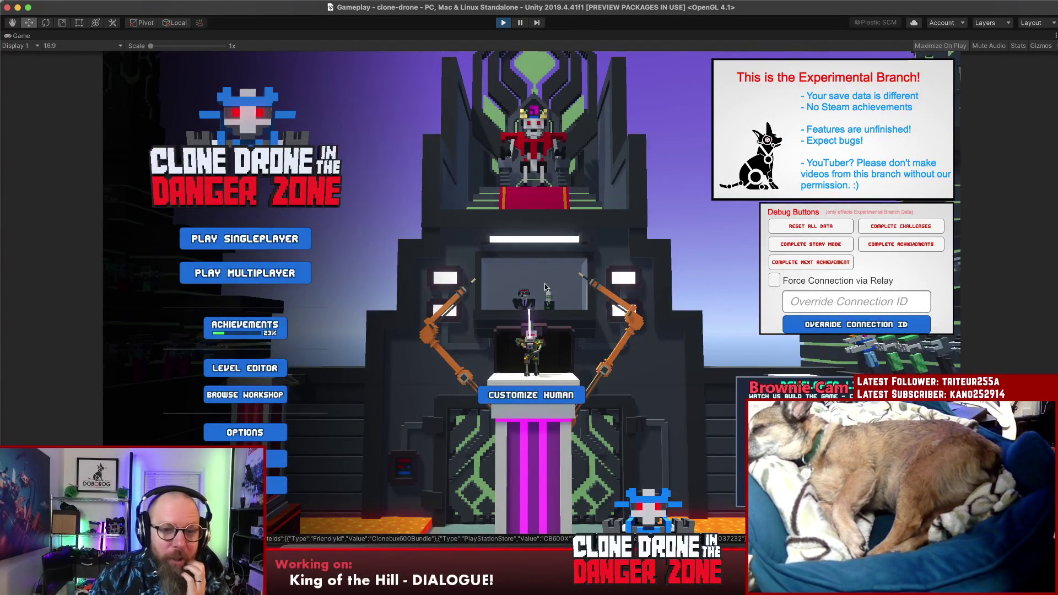
pyautogui.click(302, 273)
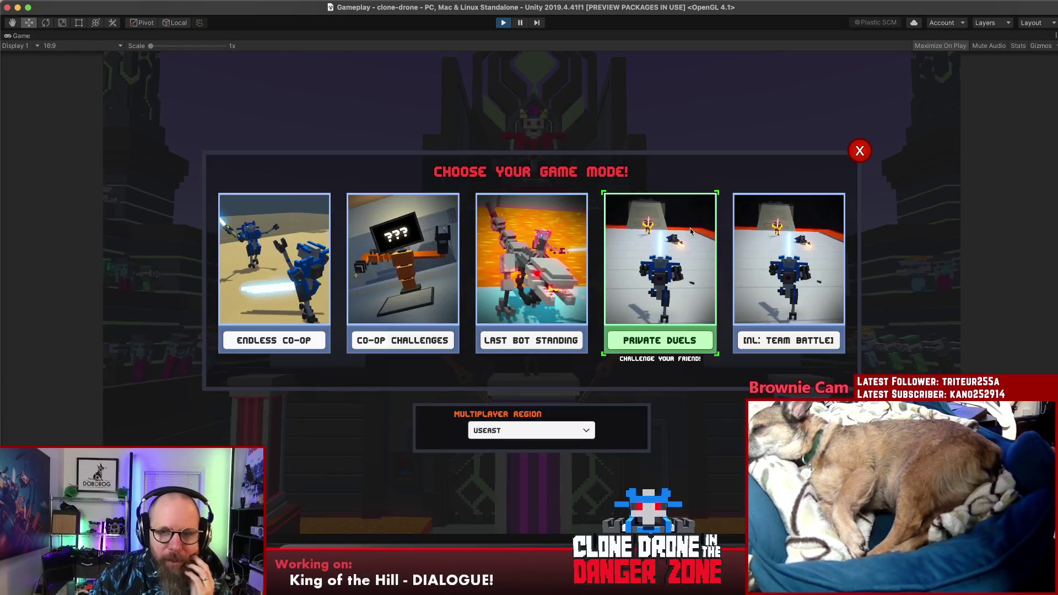
pyautogui.click(811, 284)
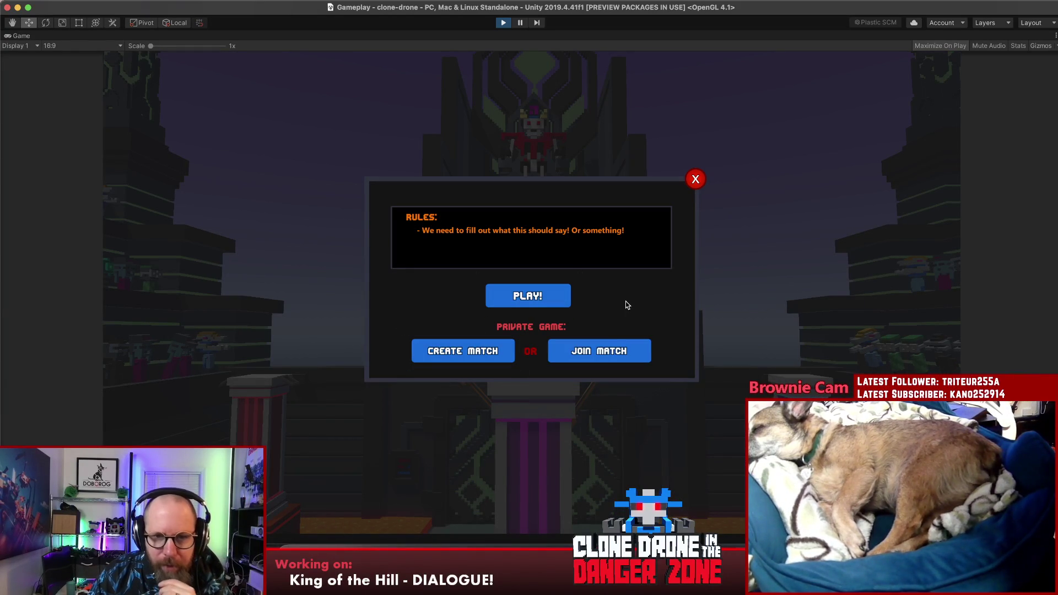
# Step: Close the rules and the game mode chooser, then stop Play mode
pyautogui.click(695, 179)
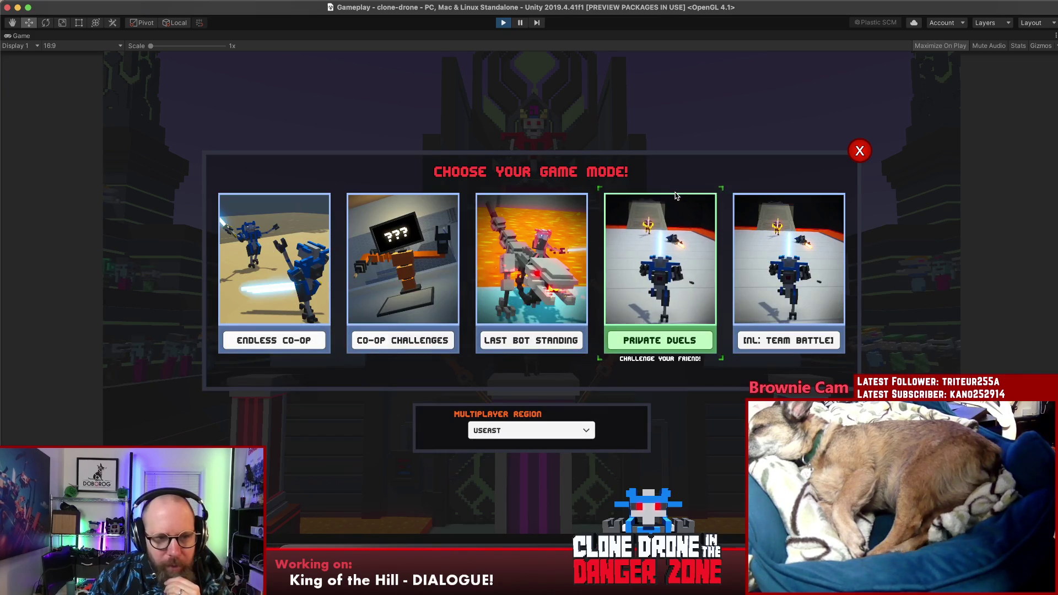
pyautogui.click(860, 151)
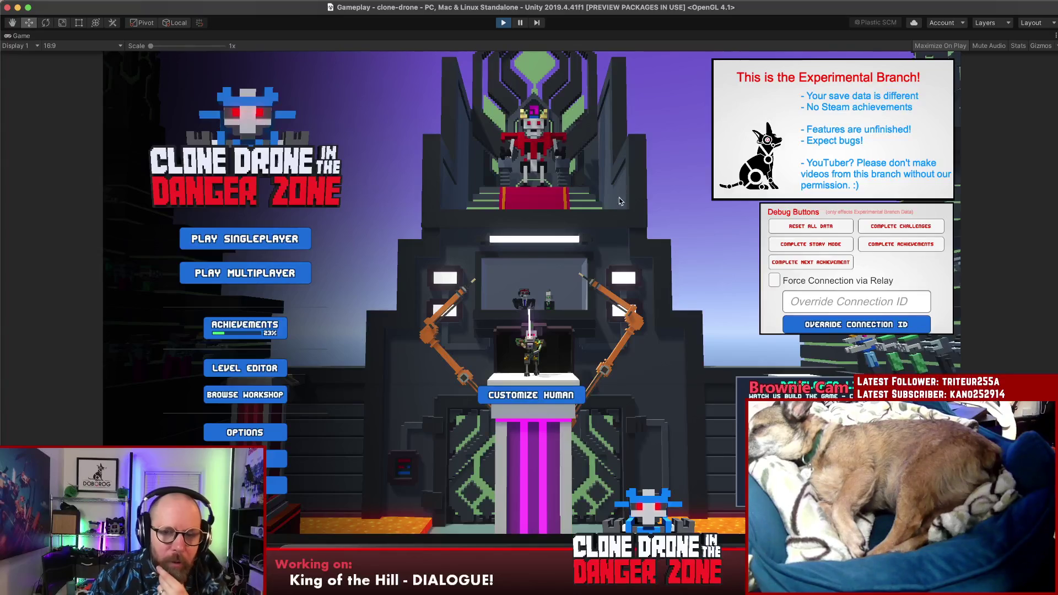
pyautogui.click(505, 23)
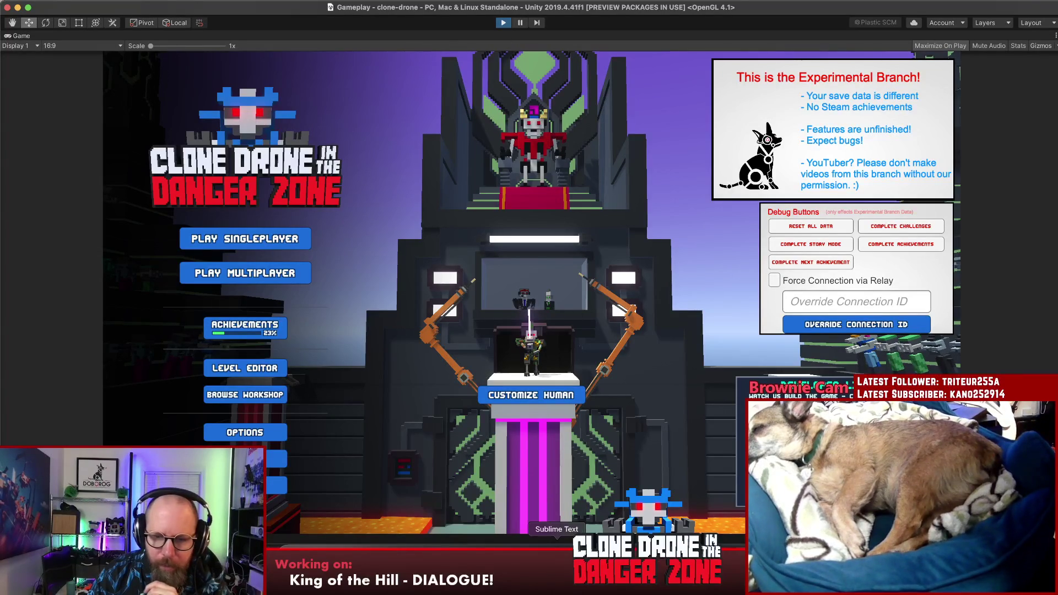
# Step: Delete the '- Armor costs 1' bug line from the Sublime Text to-do notes
pyautogui.click(557, 548)
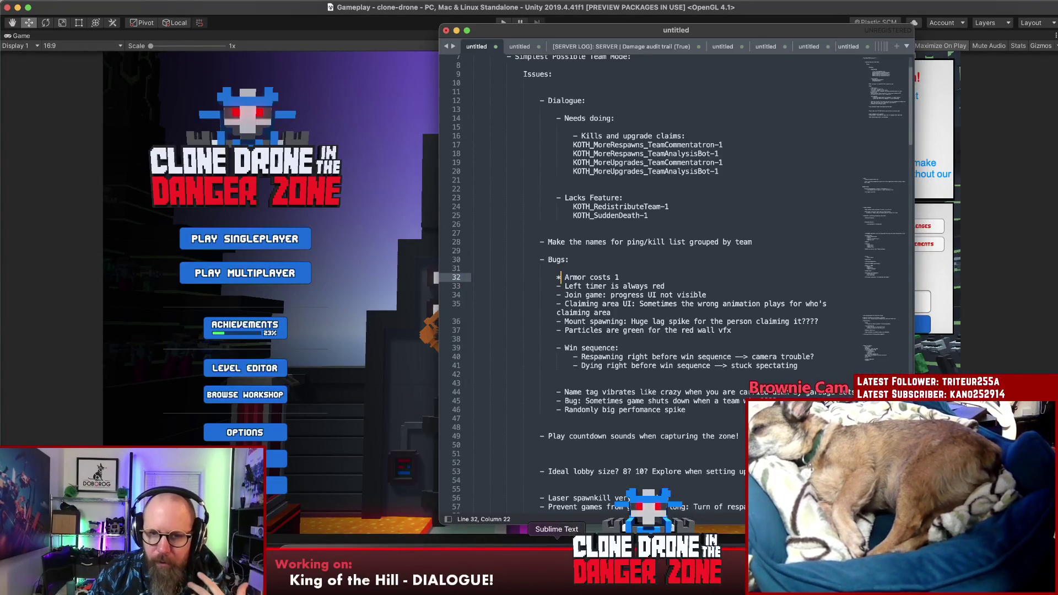
pyautogui.keyDown('shift'); pyautogui.click(466, 277); pyautogui.keyUp('shift')
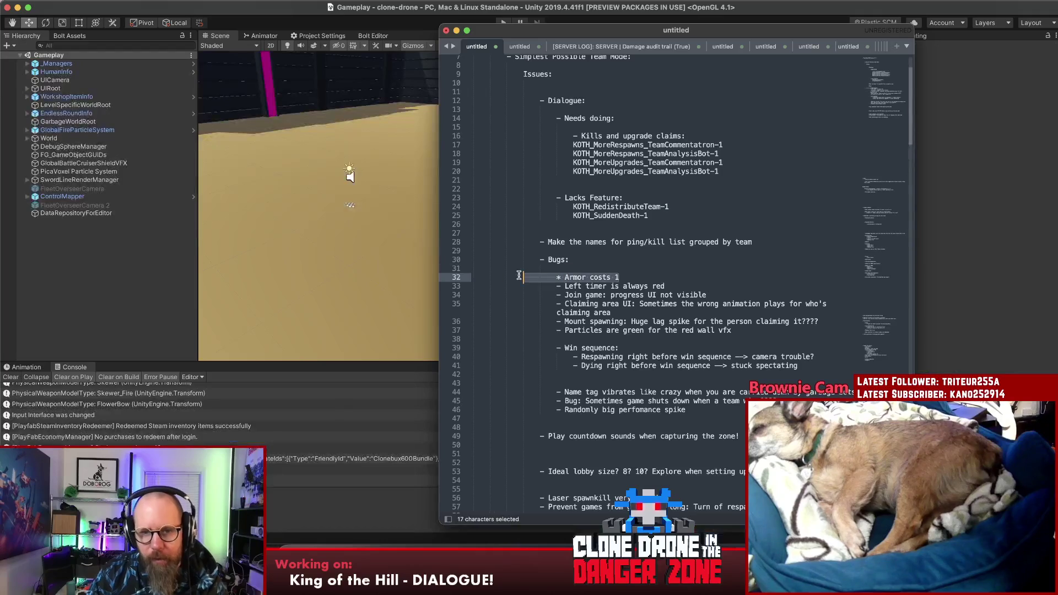
pyautogui.press('BackSpace')
pyautogui.press('BackSpace')
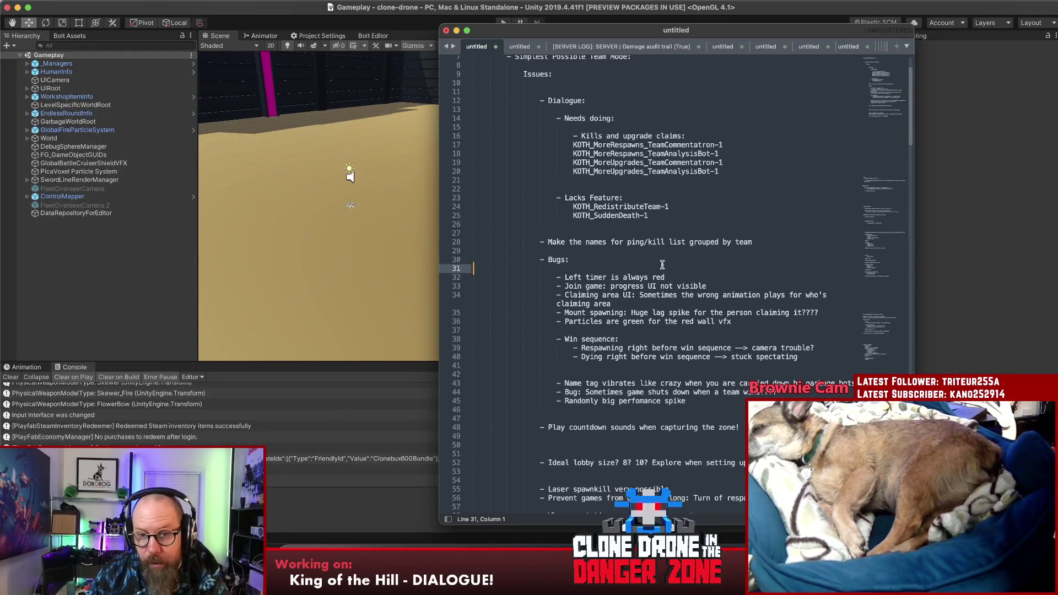
# Step: Open a new indented line below the ping/kill list grouped-by-team task
pyautogui.click(759, 242)
pyautogui.press('Return')
pyautogui.press('Return')
pyautogui.press('Return')
pyautogui.press('Up')
pyautogui.press('Up')
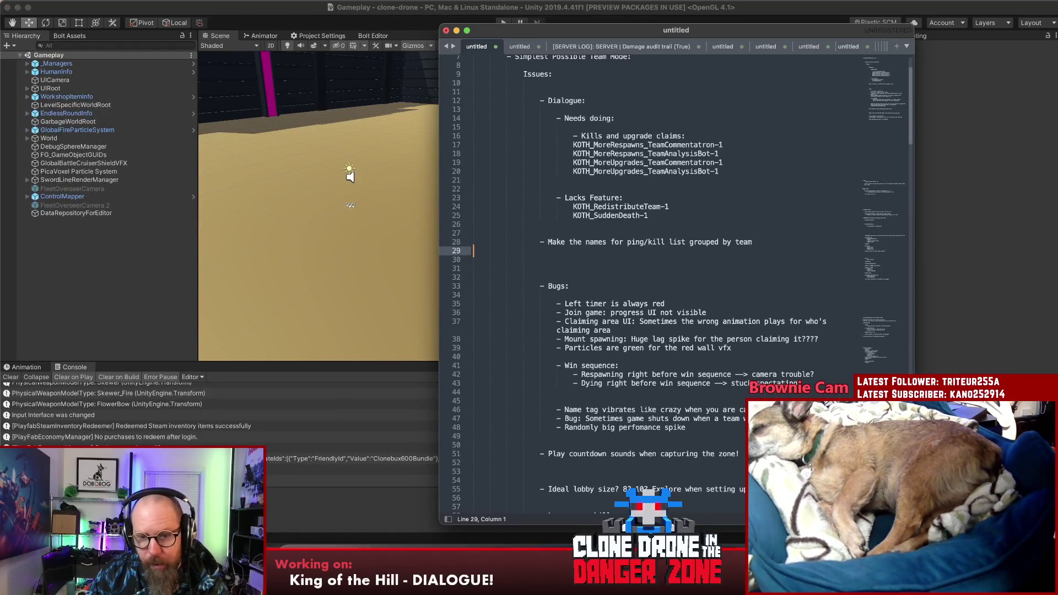
pyautogui.press('Tab')
pyautogui.press('Tab')
pyautogui.press('Tab')
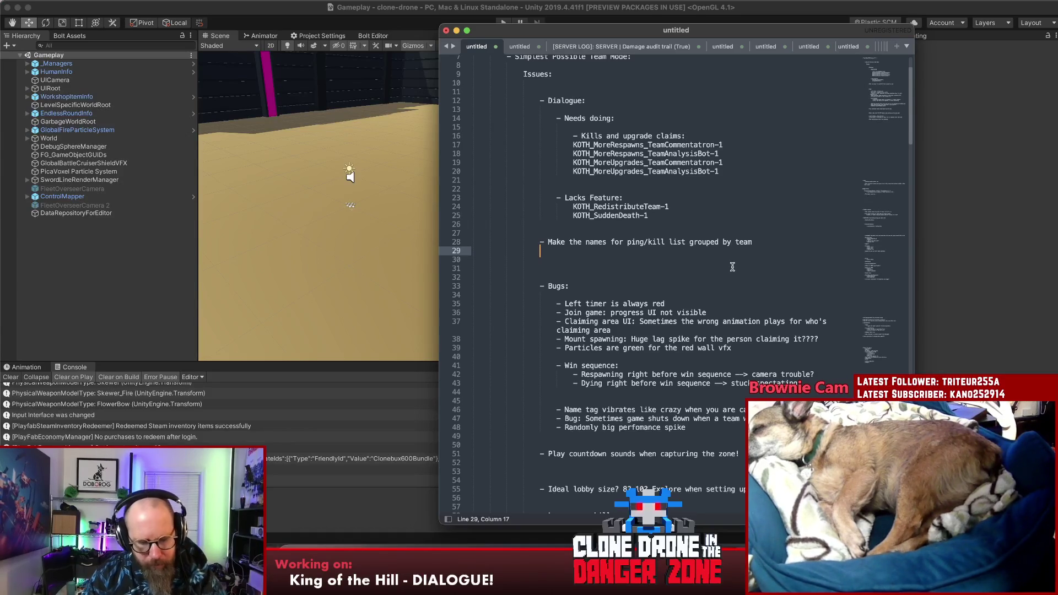
# Step: Write '- Workshop support:' with indented sub-items 'Add new tag' and 'Add validation that's different from LBS'
pyautogui.write('- Workshop support:')
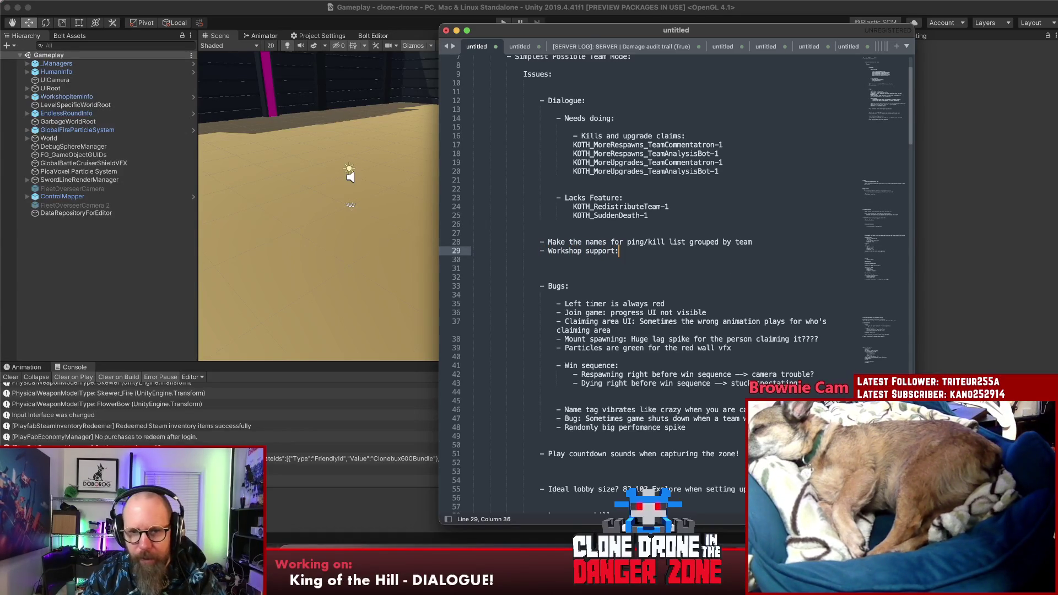
pyautogui.press('Return')
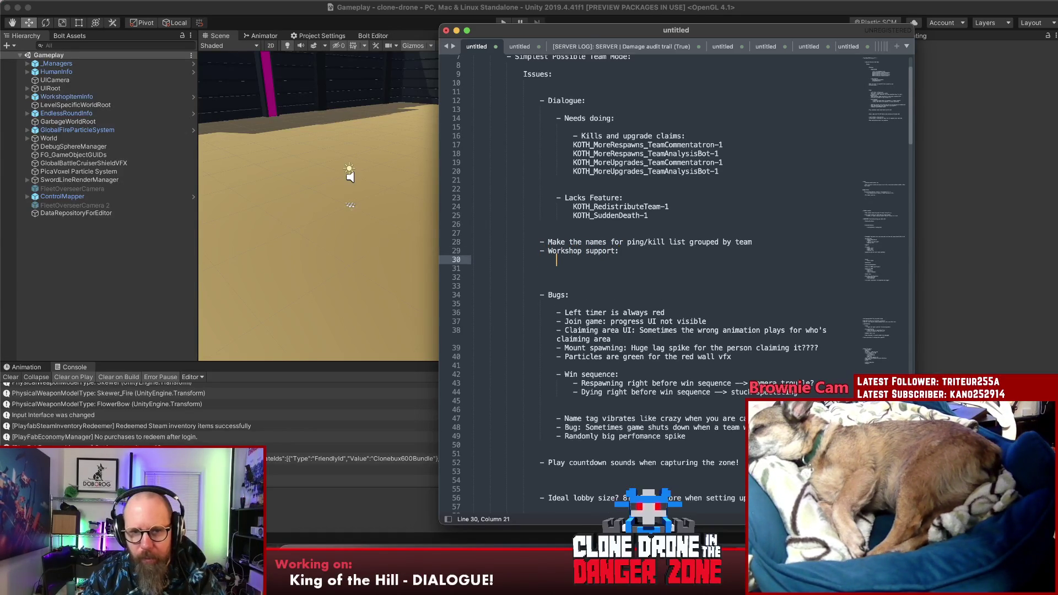
pyautogui.write('- ')
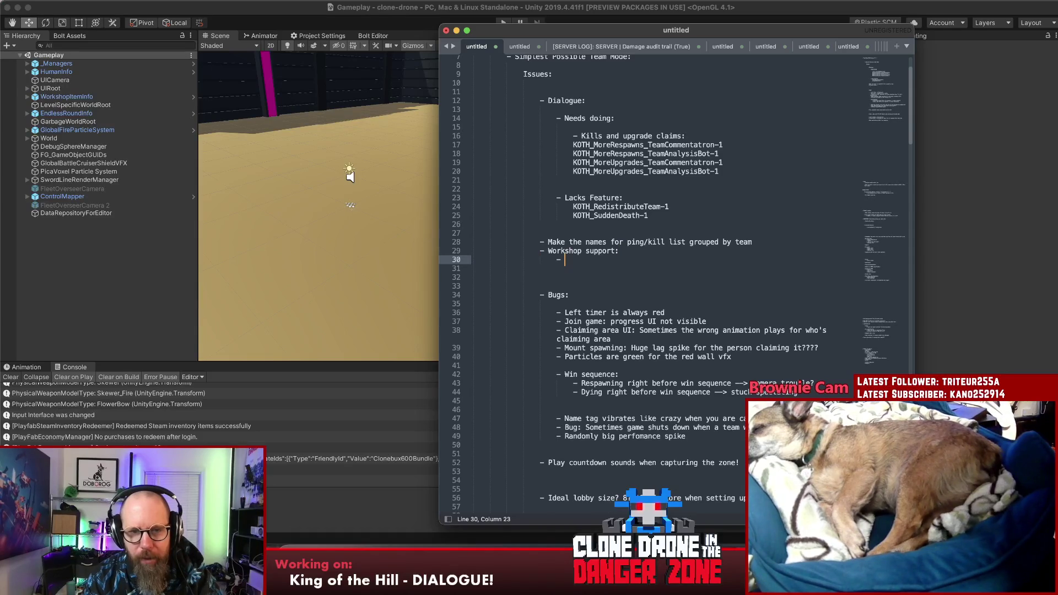
pyautogui.write('Add new tag')
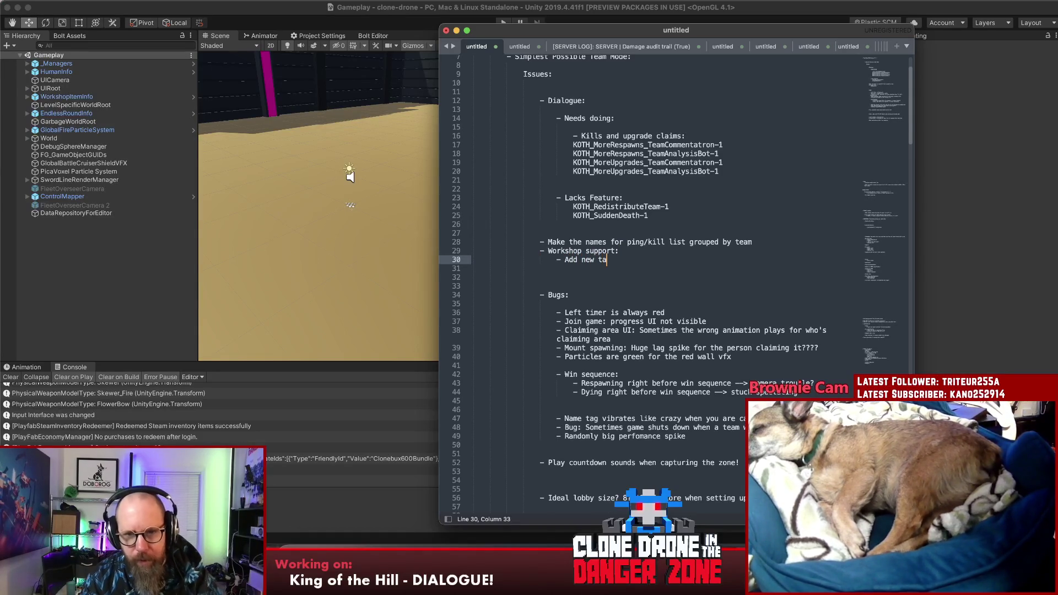
pyautogui.press('Return')
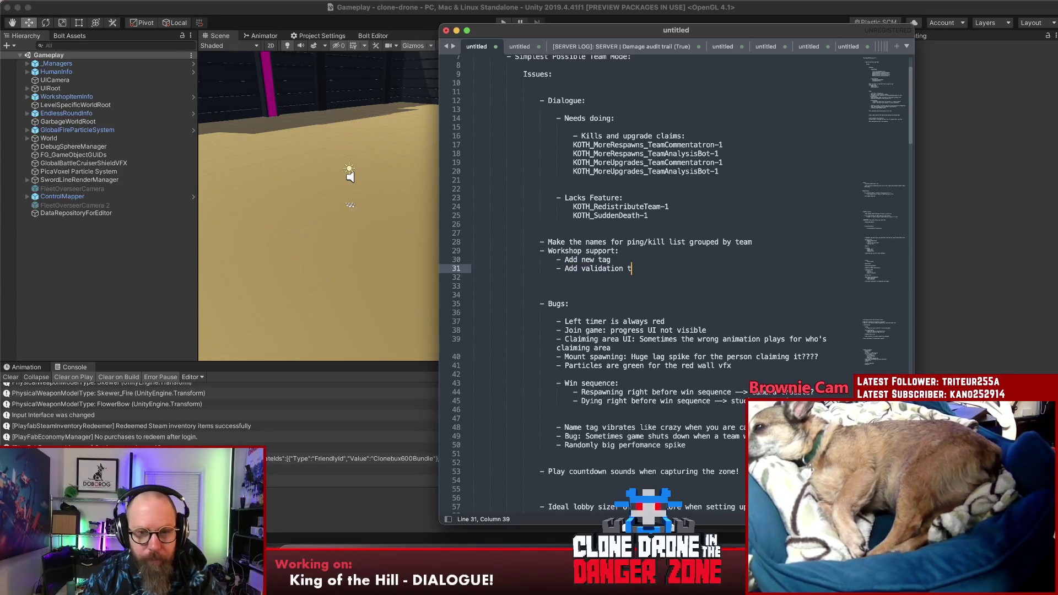
pyautogui.write("that's different from LBS")
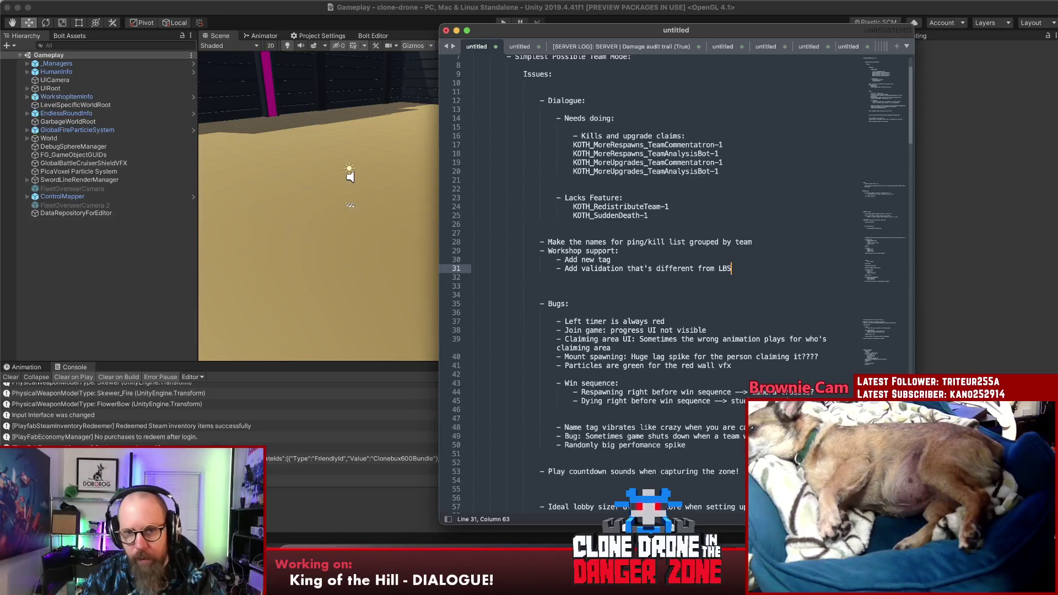
pyautogui.press('Up')
pyautogui.press('Up')
pyautogui.press('Down')
pyautogui.press('Down')
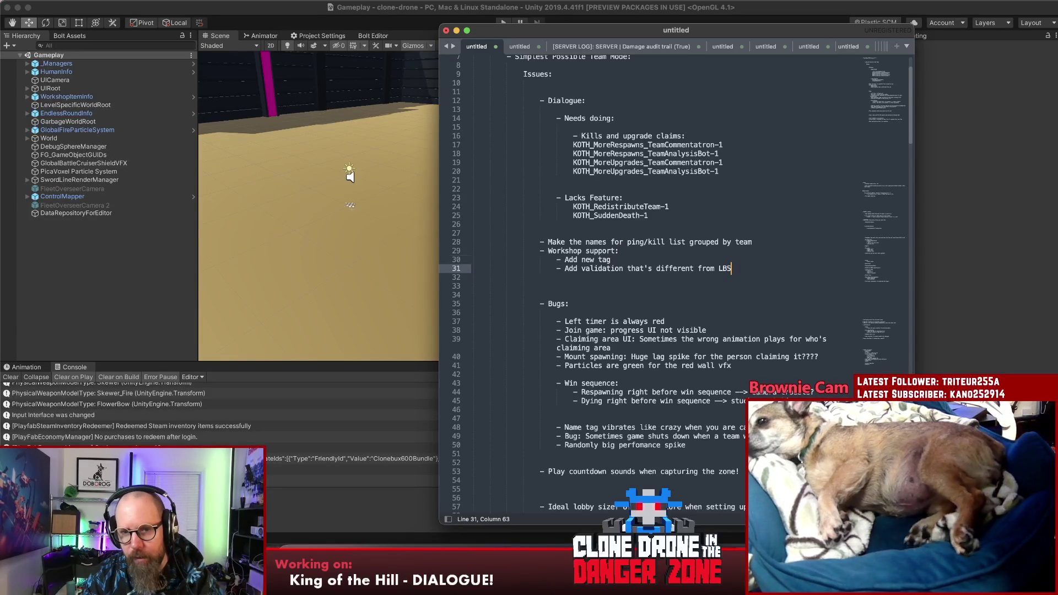
# Step: Insert the sub-item '- Add level type' above the validation line under Workshop support
pyautogui.press('super+shift+Return')
pyautogui.write('- A')
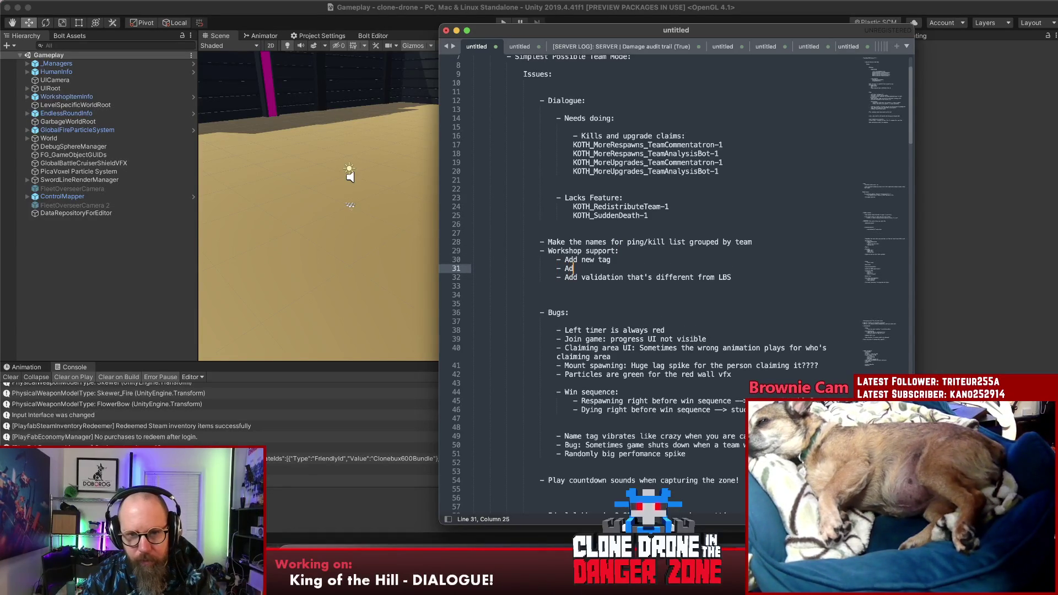
pyautogui.write('d level type')
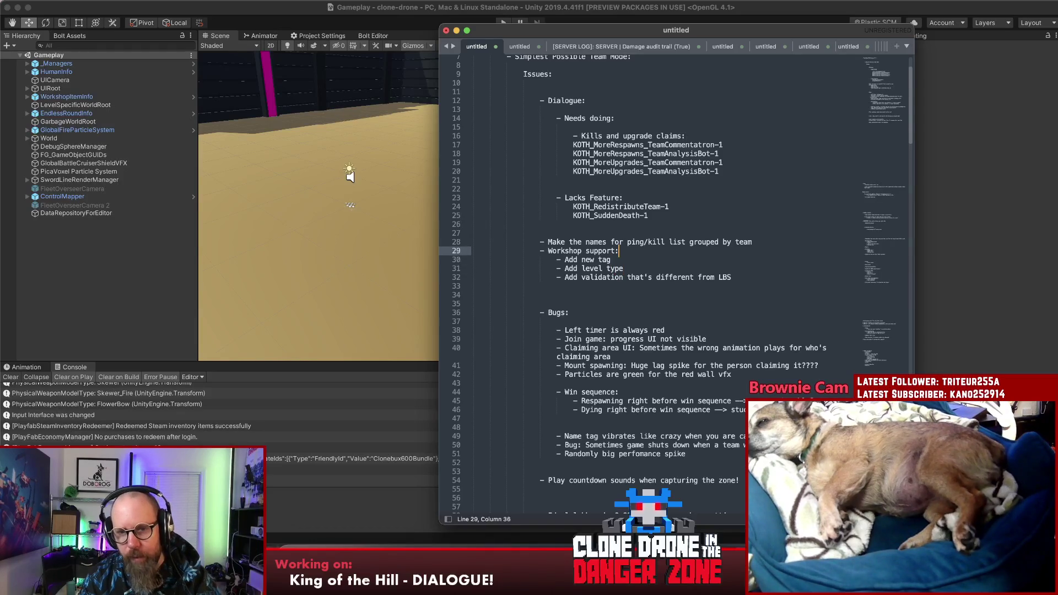
pyautogui.press('Down')
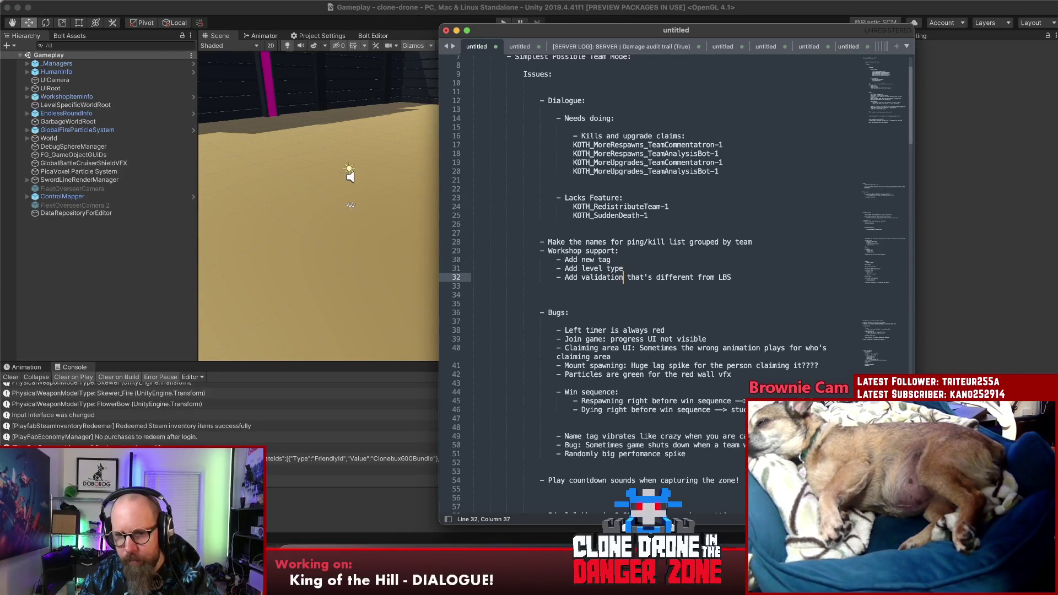
# Step: Add a blank line above the Workshop support item to set it apart
pyautogui.press('Up')
pyautogui.press('Up')
pyautogui.press('Up')
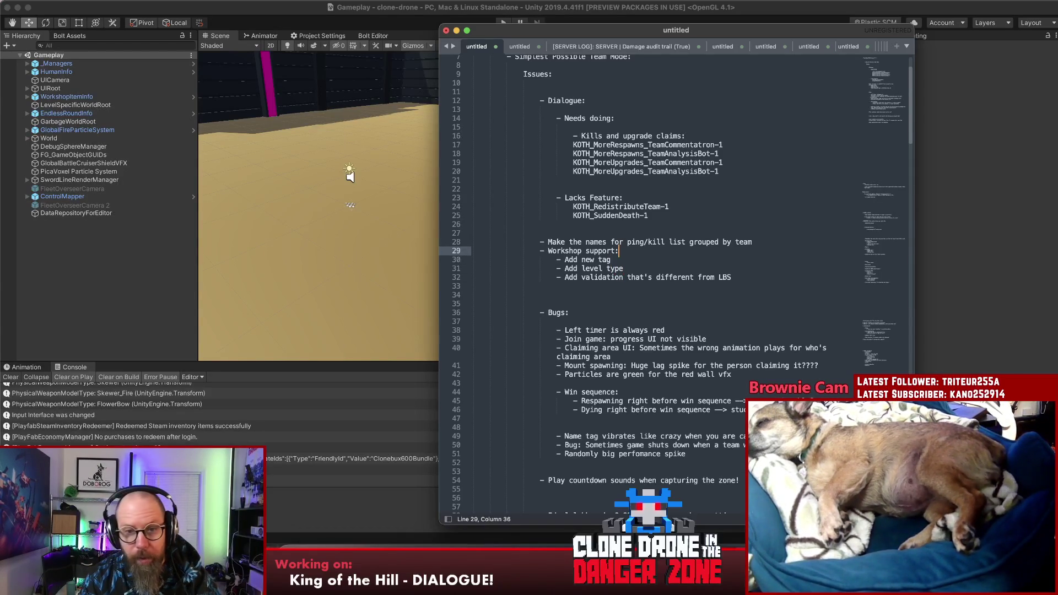
pyautogui.press('Left')
pyautogui.press('Left')
pyautogui.press('Left')
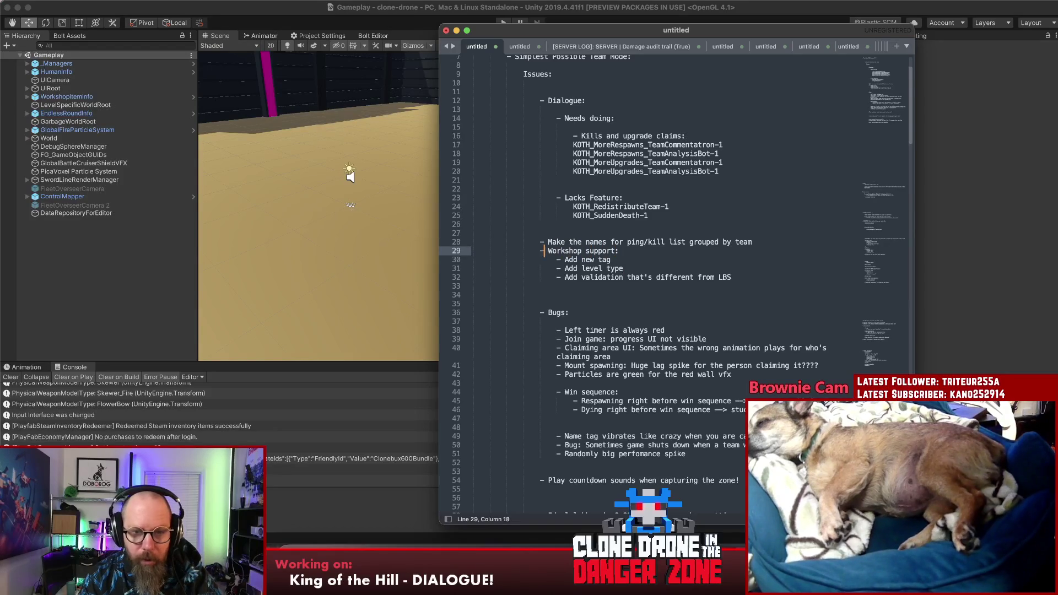
pyautogui.press('Return')
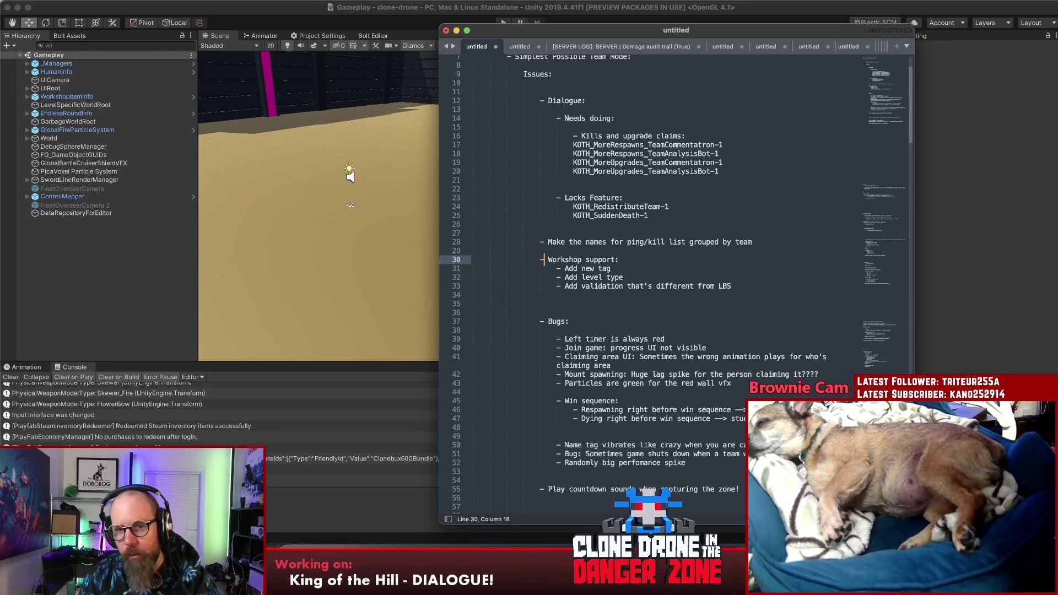
pyautogui.press('Right')
pyautogui.press('Right')
pyautogui.press('Right')
pyautogui.press('Down')
pyautogui.press('Down')
pyautogui.press('Down')
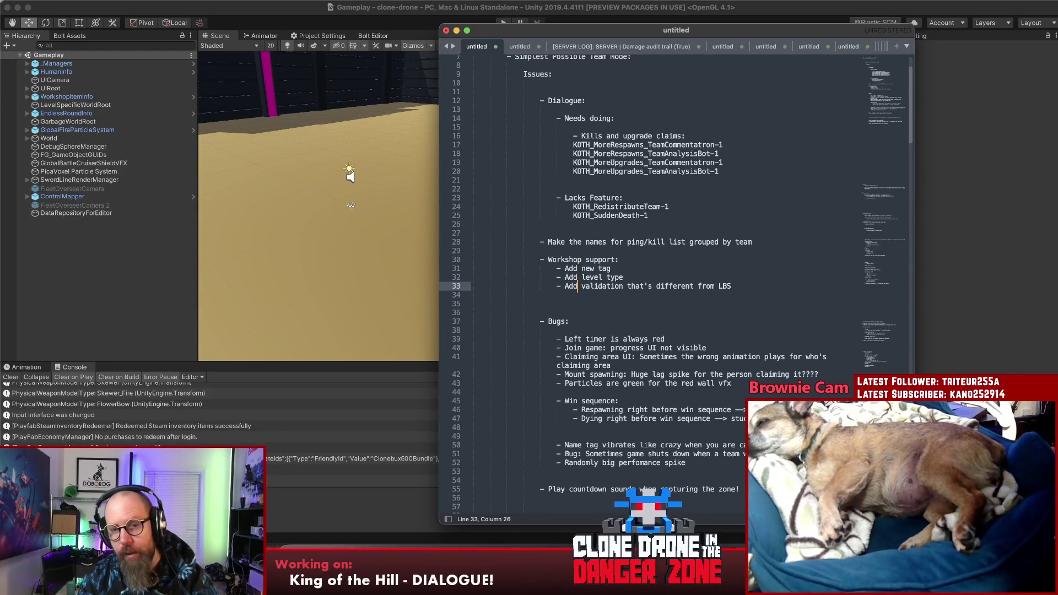